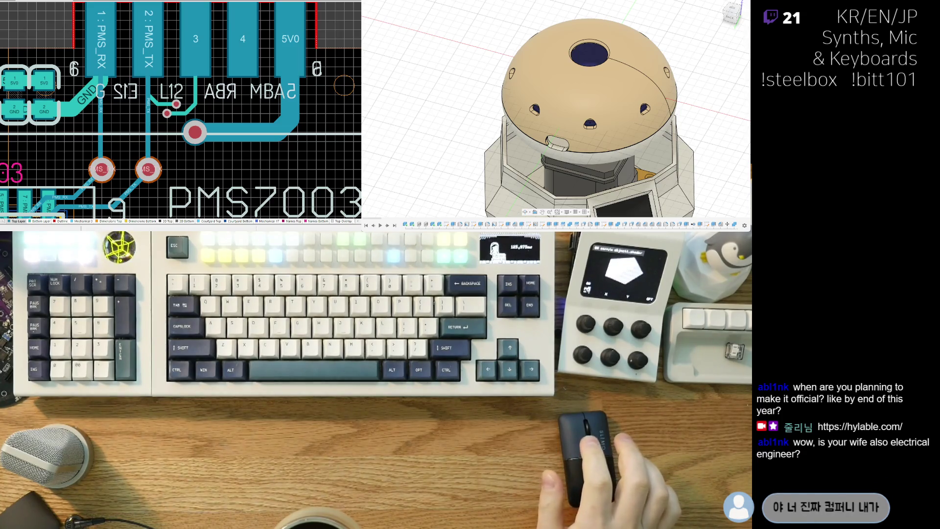
{"action": "scroll", "coordinate": [709, 110], "scroll_direction": "up", "scroll_amount": 1}
{"action": "scroll", "coordinate": [709, 110], "scroll_direction": "up", "scroll_amount": 2}
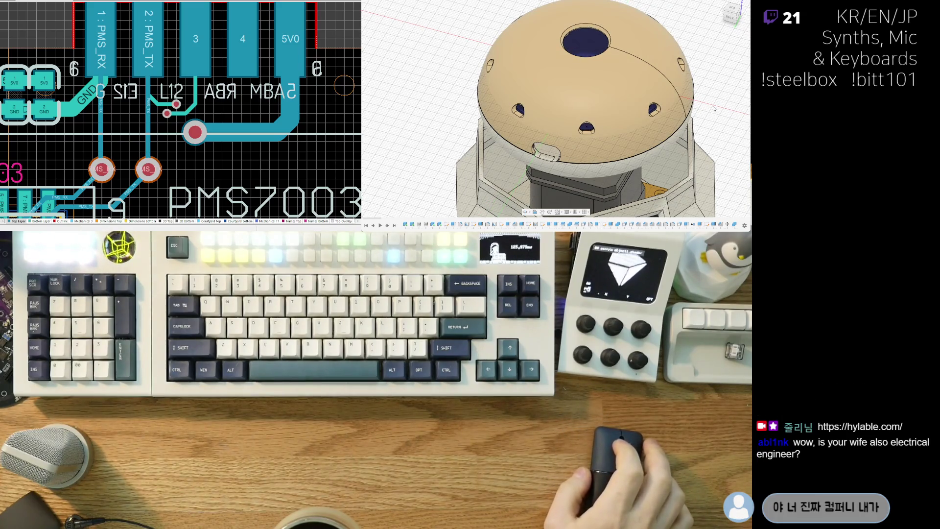
Orbit the dome to a top-down view and show it as a section cut-away.
{"action": "middle_click_drag", "start_coordinate": [714, 108], "coordinate": [675, 55], "text": "shift"}
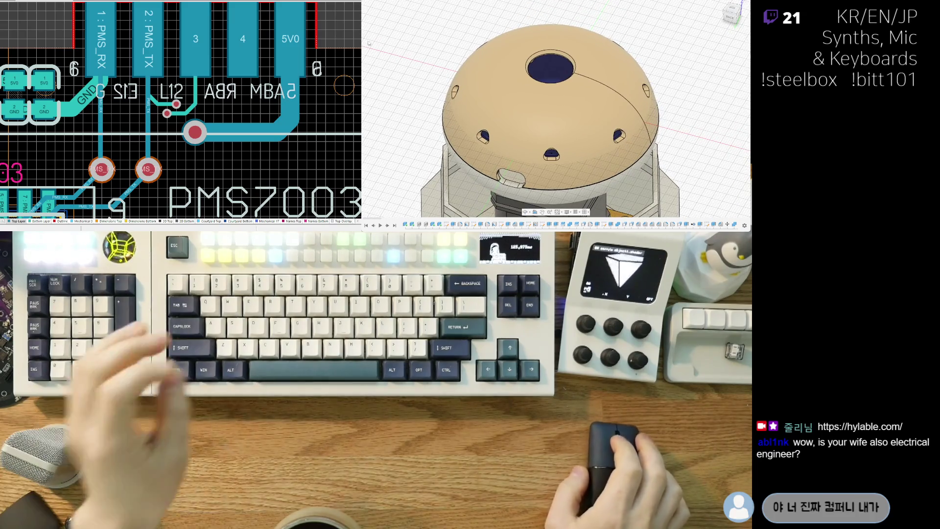
{"action": "key", "text": "ctrl+z"}
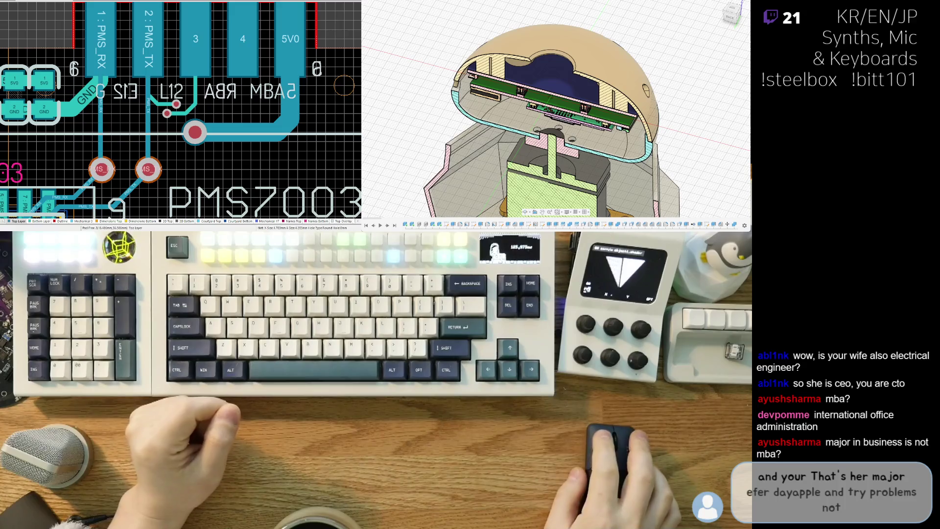
{"action": "scroll", "coordinate": [149, 113], "scroll_direction": "down", "scroll_amount": 2, "text": "ctrl"}
{"action": "scroll", "coordinate": [149, 113], "scroll_direction": "down", "scroll_amount": 2, "text": "ctrl"}
{"action": "scroll", "coordinate": [148, 113], "scroll_direction": "up", "scroll_amount": 2, "text": "ctrl"}
{"action": "scroll", "coordinate": [139, 119], "scroll_direction": "up", "scroll_amount": 2, "text": "ctrl"}
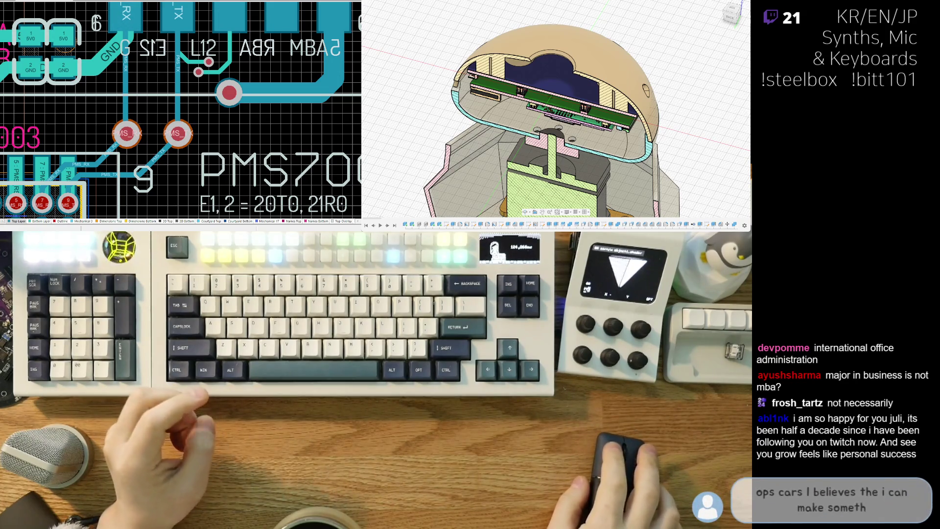
{"action": "right_click_drag", "start_coordinate": [113, 120], "coordinate": [98, 138]}
Shift the vertical PMS_RX track segment beside the connector to the right.
{"action": "mouse_move", "coordinate": [108, 111]}
{"action": "left_mouse_down"}
{"action": "mouse_move", "coordinate": [131, 106]}
{"action": "mouse_move", "coordinate": [109, 110]}
{"action": "left_mouse_up"}
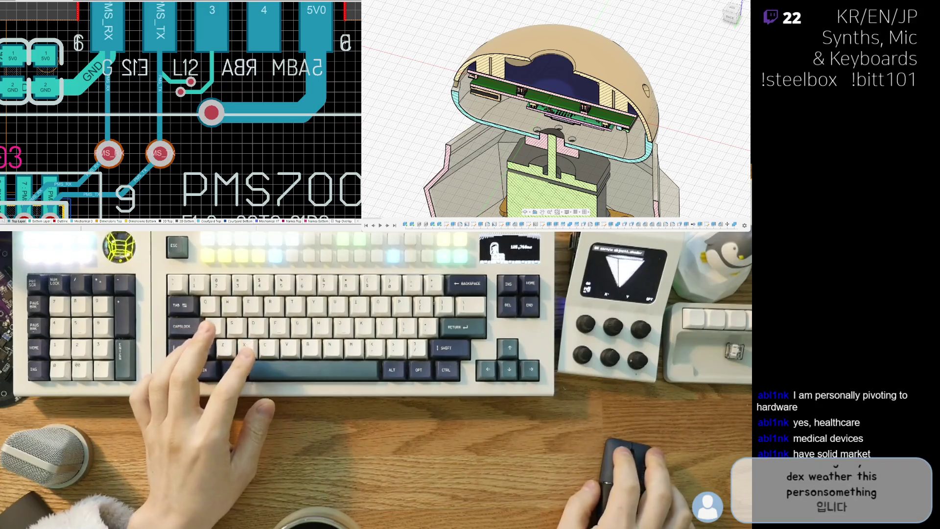
Route a bottom-layer track near the PMS7003 connector ending in a via, then move the via down-left.
{"action": "middle_click_drag", "start_coordinate": [184, 111], "coordinate": [170, 130]}
{"action": "scroll", "coordinate": [132, 109], "scroll_direction": "down", "scroll_amount": 2, "text": "ctrl"}
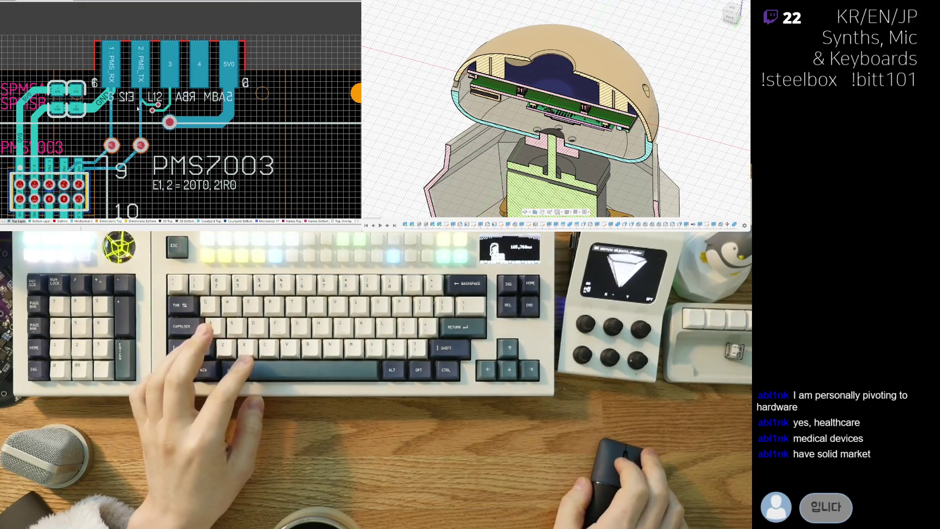
{"action": "scroll", "coordinate": [137, 108], "scroll_direction": "up", "scroll_amount": 1, "text": "ctrl"}
{"action": "scroll", "coordinate": [137, 109], "scroll_direction": "up", "scroll_amount": 1, "text": "ctrl"}
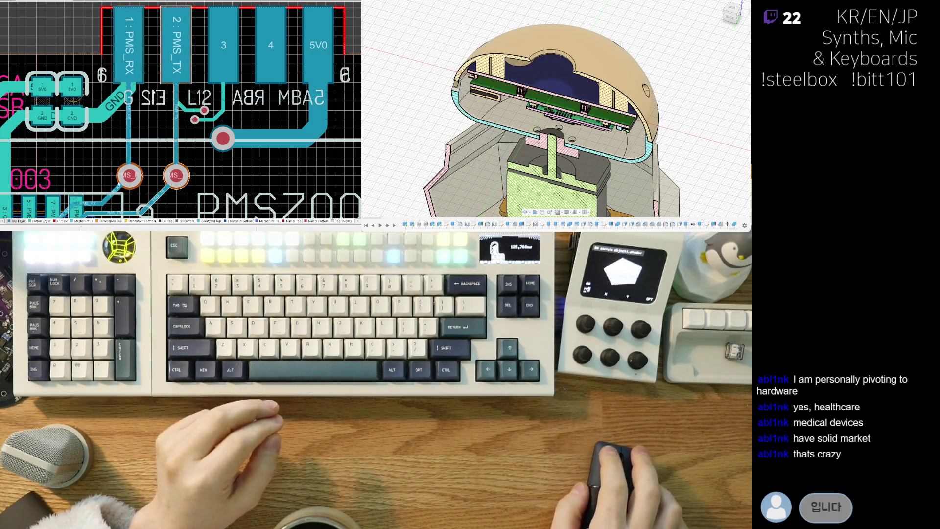
{"action": "key", "text": "ctrl+w"}
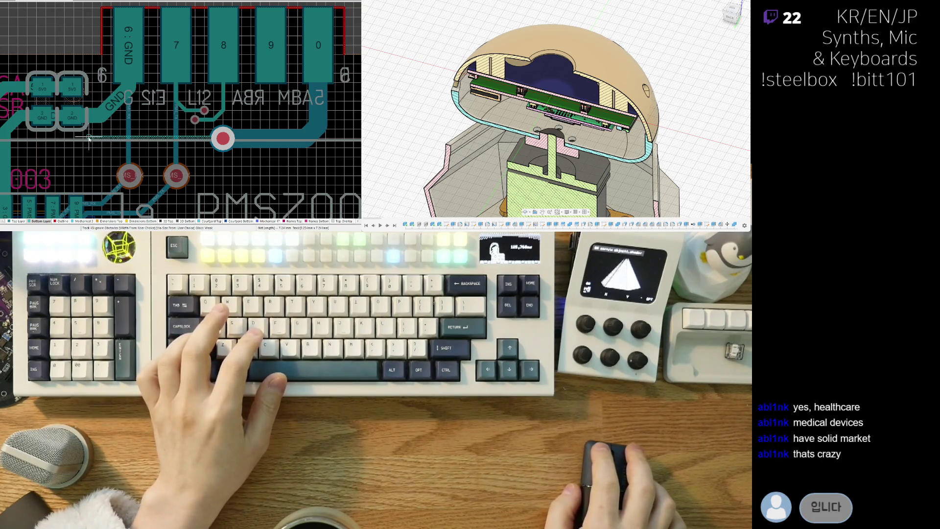
{"action": "scroll", "coordinate": [90, 138], "scroll_direction": "up", "scroll_amount": 1, "text": "ctrl"}
{"action": "scroll", "coordinate": [118, 140], "scroll_direction": "up", "scroll_amount": 1, "text": "ctrl"}
{"action": "scroll", "coordinate": [162, 143], "scroll_direction": "up", "scroll_amount": 1, "text": "ctrl"}
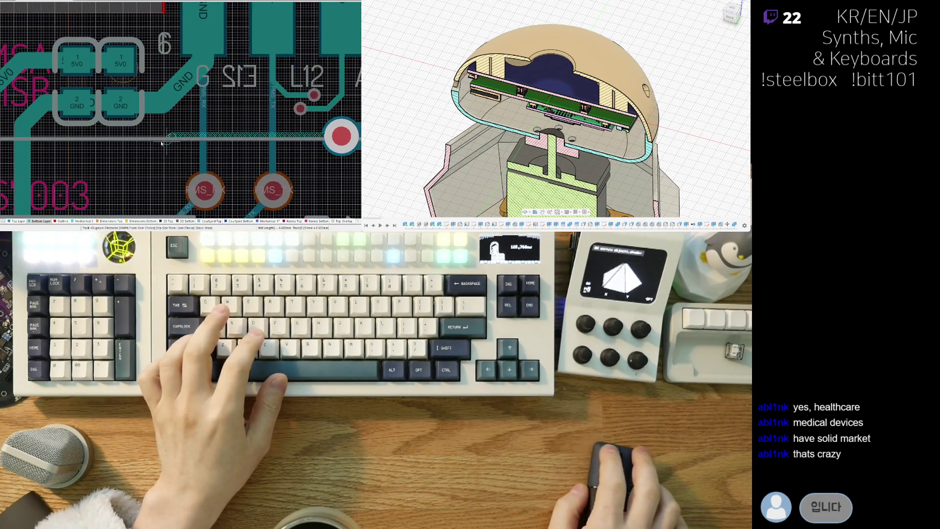
{"action": "scroll", "coordinate": [150, 138], "scroll_direction": "up", "scroll_amount": 1, "text": "ctrl"}
{"action": "scroll", "coordinate": [140, 140], "scroll_direction": "up", "scroll_amount": 1, "text": "ctrl"}
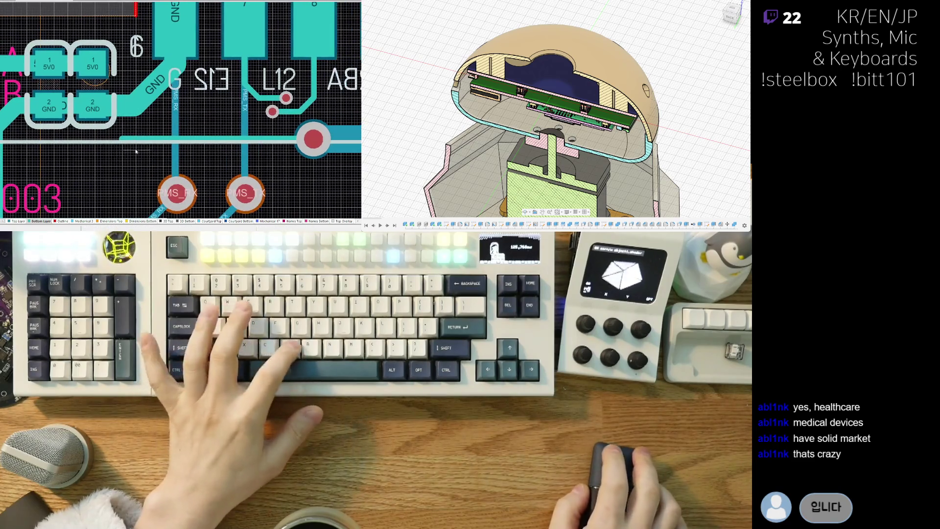
{"action": "key", "text": "2"}
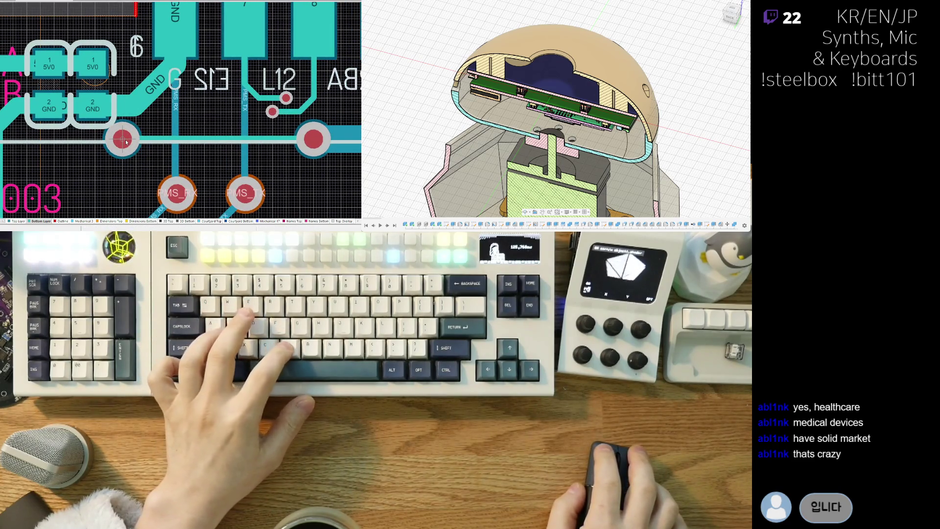
{"action": "scroll", "coordinate": [162, 147], "scroll_direction": "down", "scroll_amount": 2, "text": "ctrl"}
{"action": "scroll", "coordinate": [201, 151], "scroll_direction": "down", "scroll_amount": 1, "text": "ctrl"}
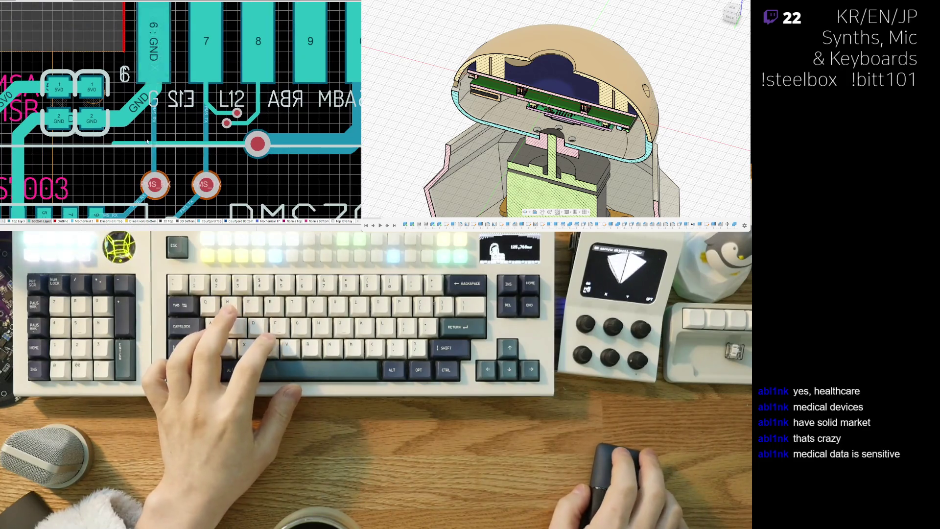
{"action": "scroll", "coordinate": [146, 141], "scroll_direction": "up", "scroll_amount": 1, "text": "ctrl"}
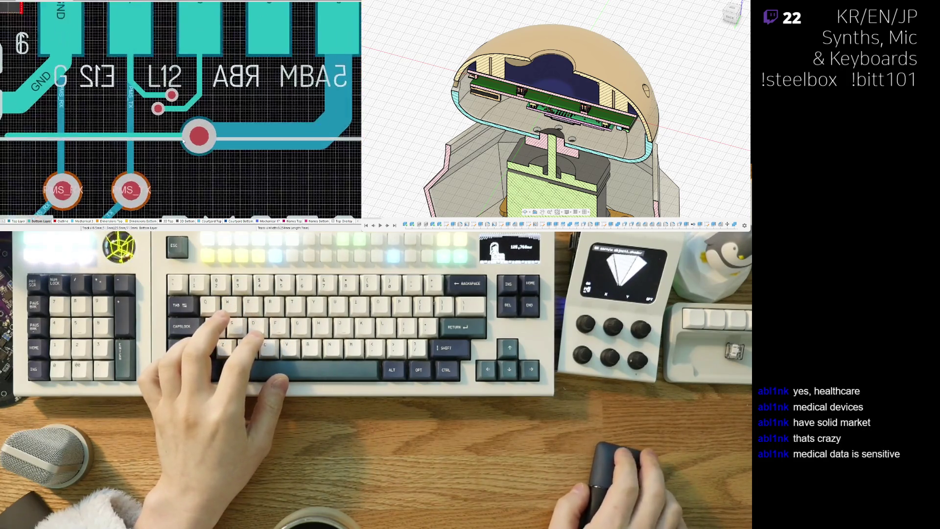
{"action": "scroll", "coordinate": [200, 128], "scroll_direction": "up", "scroll_amount": 1, "text": "ctrl"}
{"action": "right_click_drag", "start_coordinate": [208, 128], "coordinate": [197, 126]}
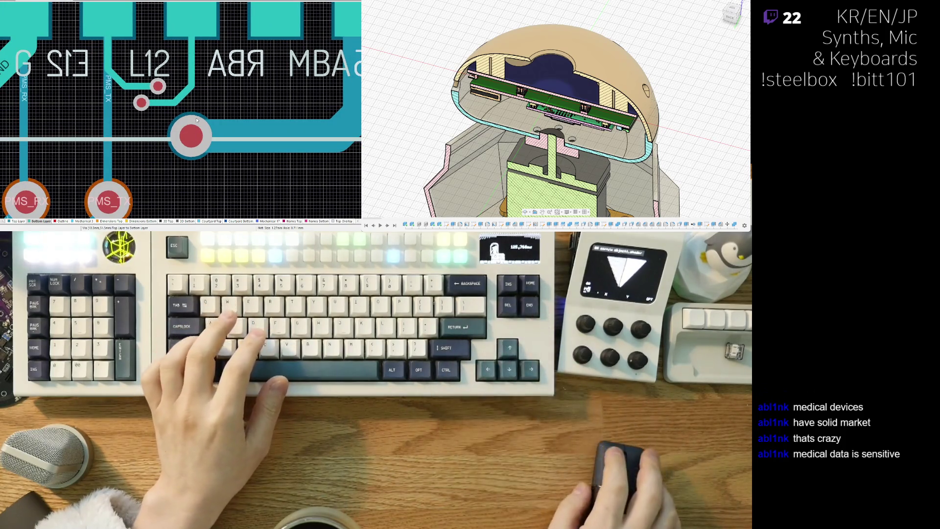
{"action": "left_click_drag", "start_coordinate": [190, 148], "coordinate": [175, 154]}
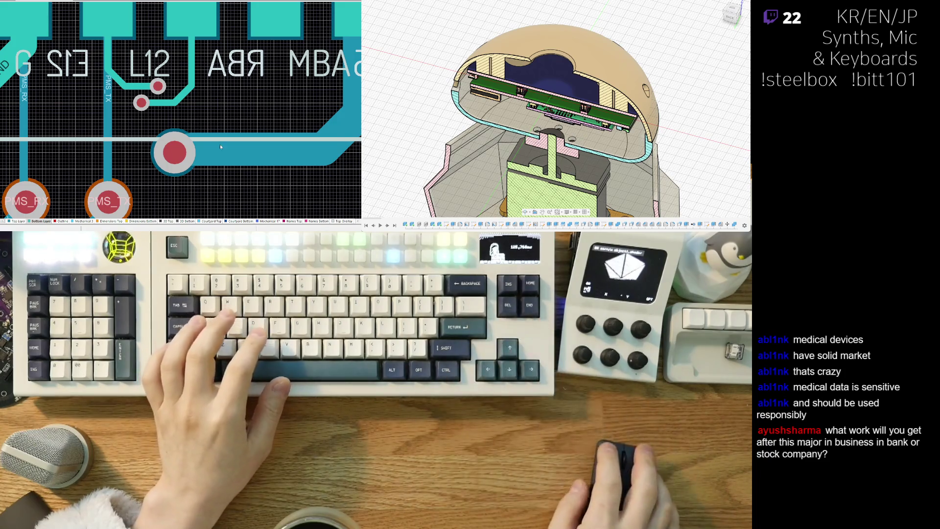
Delete the stray track segments running from the via, undoing one deletion to keep the diagonal.
{"action": "left_click", "coordinate": [217, 156]}
{"action": "key", "text": "Delete"}
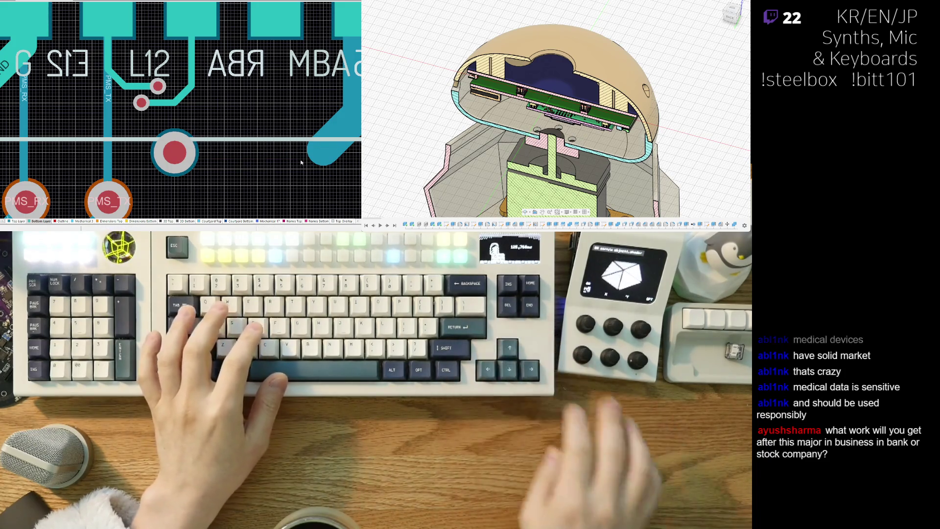
{"action": "key", "text": "Delete"}
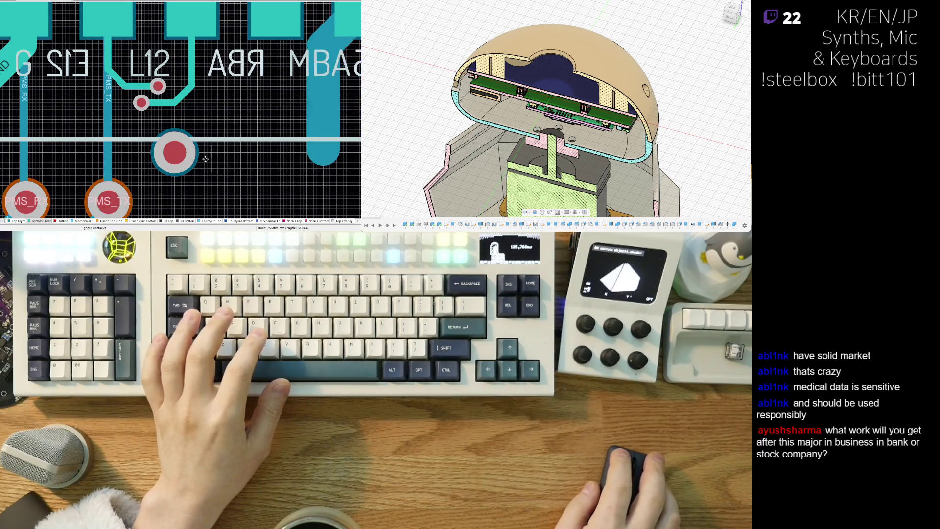
{"action": "key", "text": "ctrl+z"}
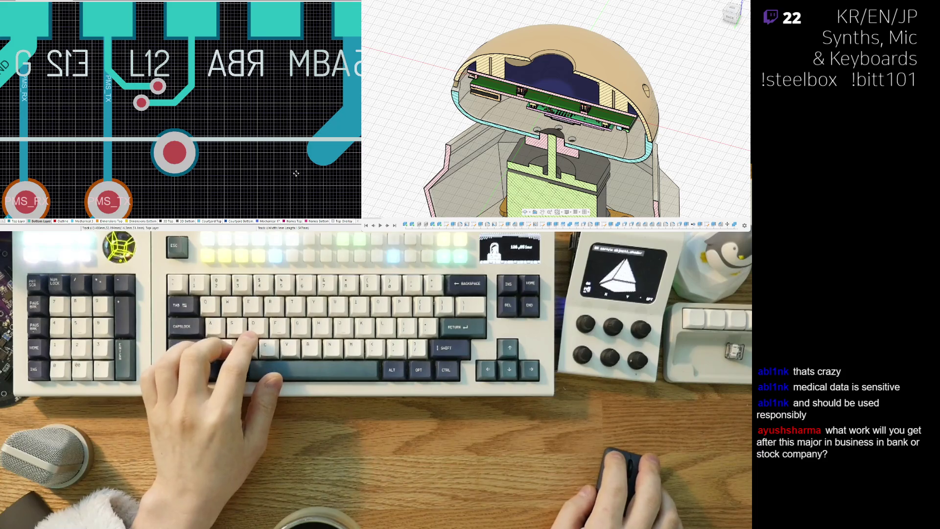
{"action": "left_click", "coordinate": [251, 144]}
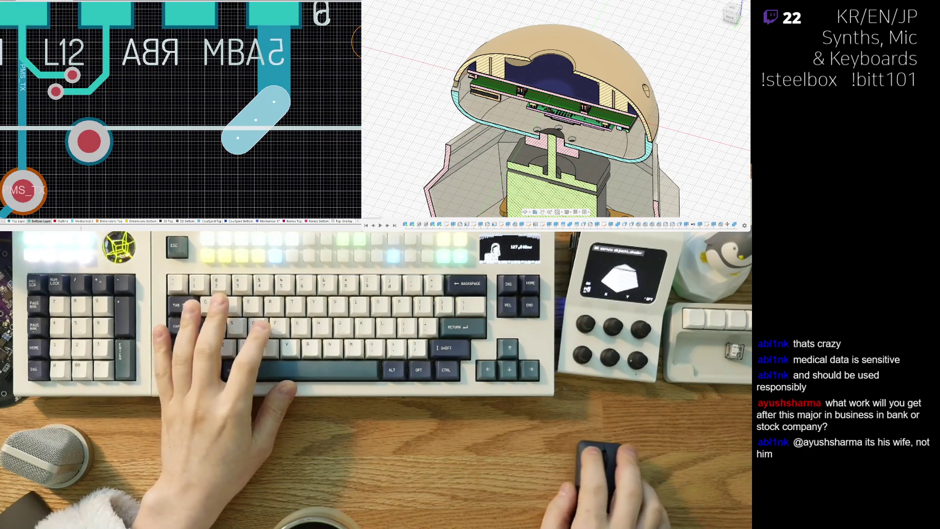
Route a top-layer track from the diagonal trace end to the connector pad.
{"action": "left_click", "coordinate": [21, 224]}
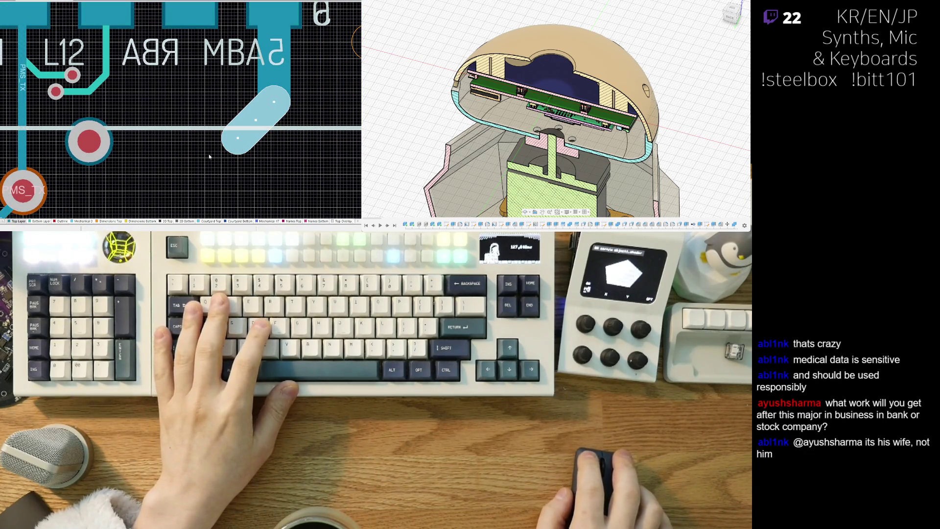
{"action": "left_click", "coordinate": [237, 136]}
{"action": "left_click", "coordinate": [88, 142]}
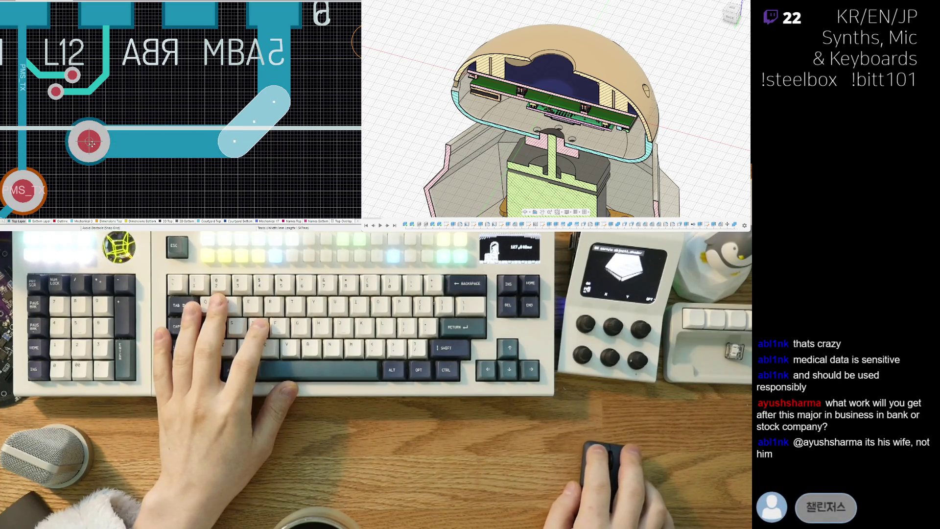
{"action": "right_click", "coordinate": [89, 141]}
{"action": "right_click_drag", "start_coordinate": [89, 141], "coordinate": [121, 127]}
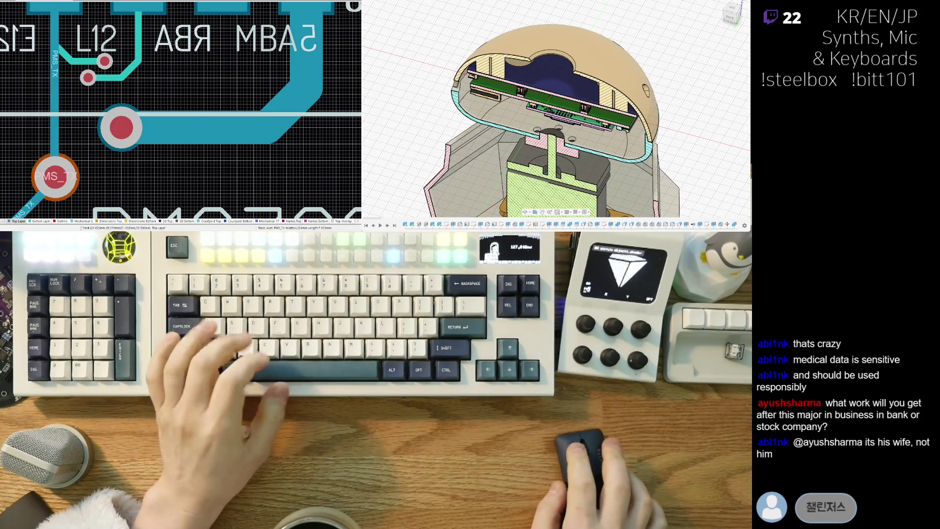
Route a 5V0 track from the via diagonally up to the connector's 5V0 pad.
{"action": "key", "text": "ctrl+w"}
{"action": "left_click", "coordinate": [122, 127]}
{"action": "scroll", "coordinate": [274, 137], "scroll_direction": "down", "scroll_amount": 1, "text": "shift"}
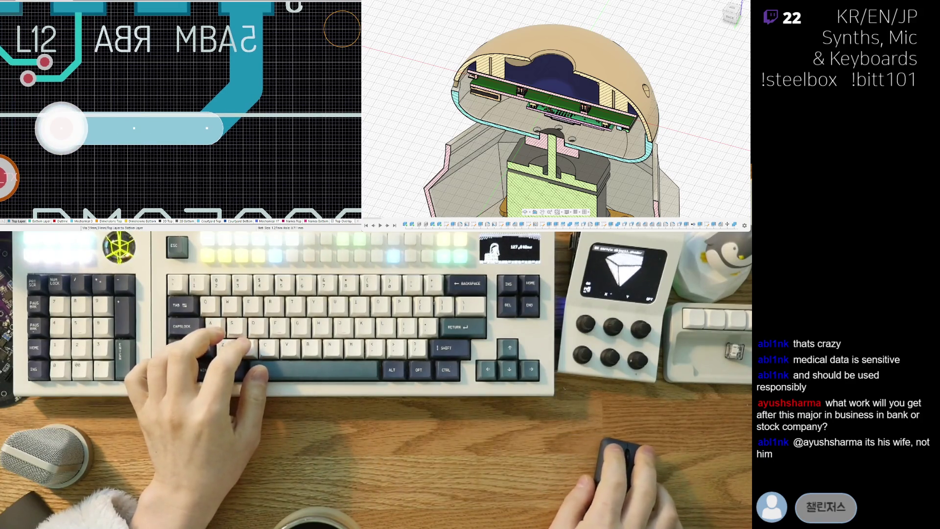
{"action": "left_click", "coordinate": [232, 73]}
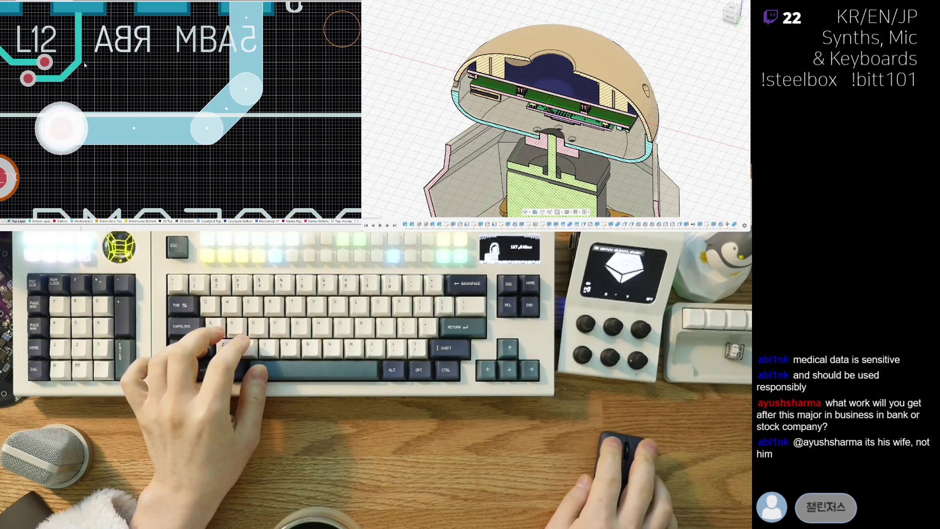
{"action": "right_click_drag", "start_coordinate": [179, 114], "coordinate": [142, 177]}
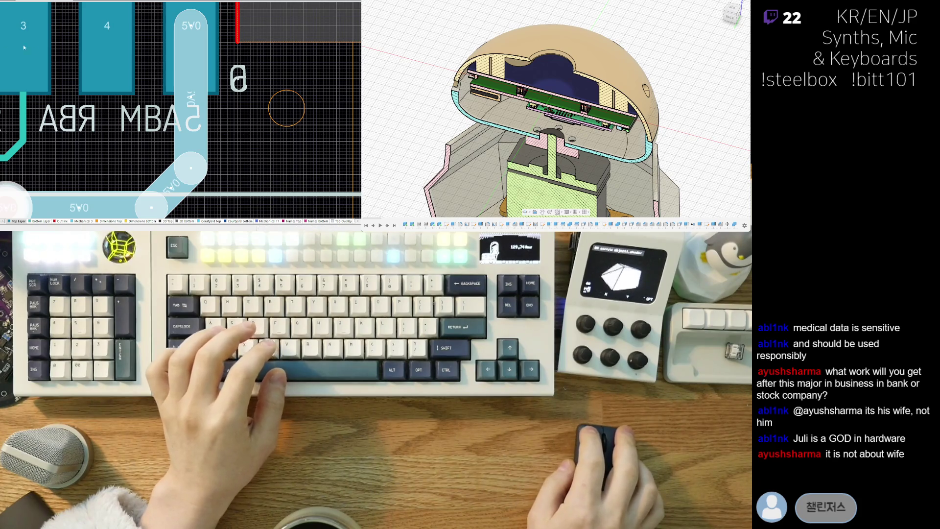
Deselect the 5V0 track and bring the PMS_RX and PMS_TX pads into view.
{"action": "left_click", "coordinate": [103, 124]}
{"action": "mouse_move", "coordinate": [104, 124]}
{"action": "right_mouse_down"}
{"action": "mouse_move", "coordinate": [160, 93]}
{"action": "mouse_move", "coordinate": [203, 103]}
{"action": "right_mouse_up"}
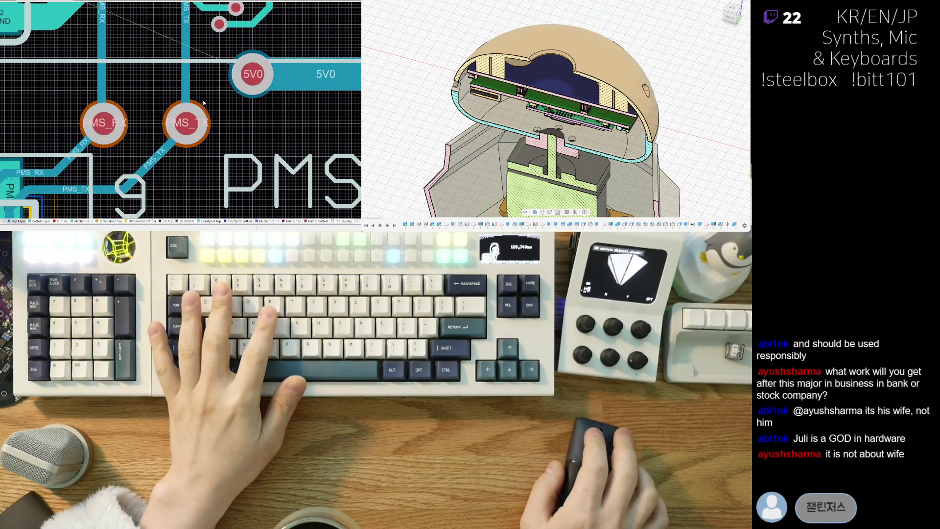
{"action": "right_click_drag", "start_coordinate": [120, 98], "coordinate": [78, 116]}
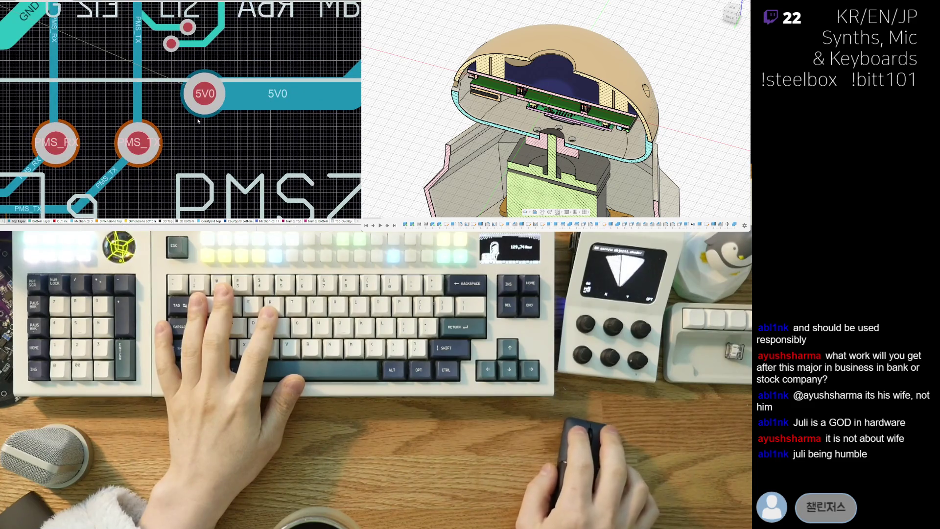
{"action": "right_click_drag", "start_coordinate": [199, 120], "coordinate": [195, 127]}
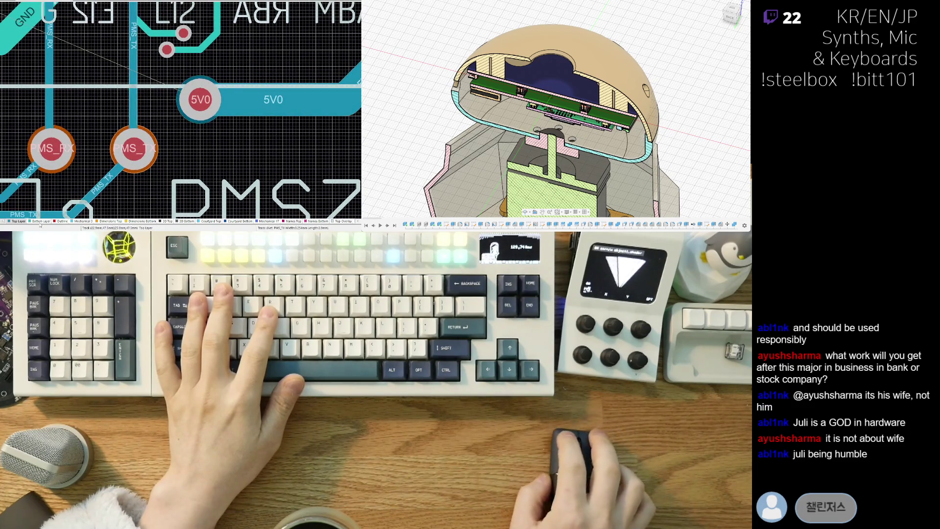
Place a horizontal 5V0 track from the pad and make it much wider.
{"action": "left_click", "coordinate": [199, 99]}
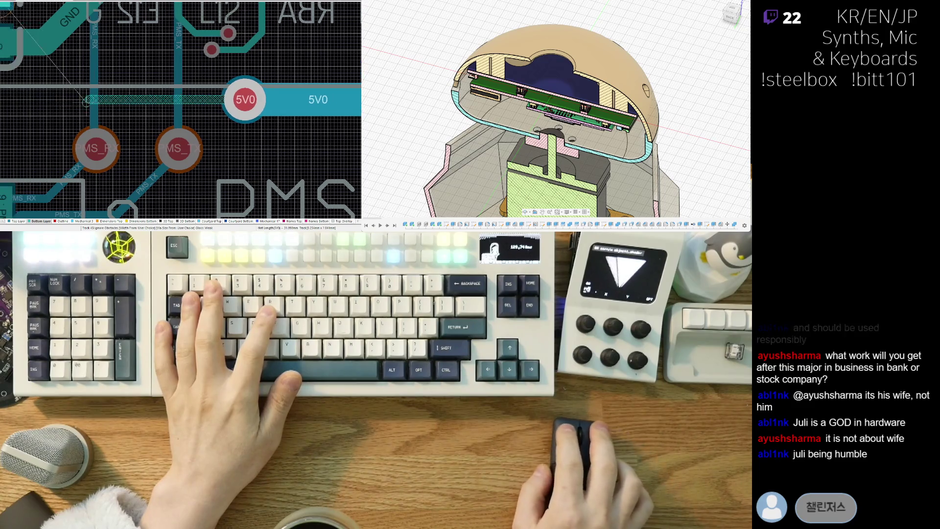
{"action": "left_click", "coordinate": [80, 101]}
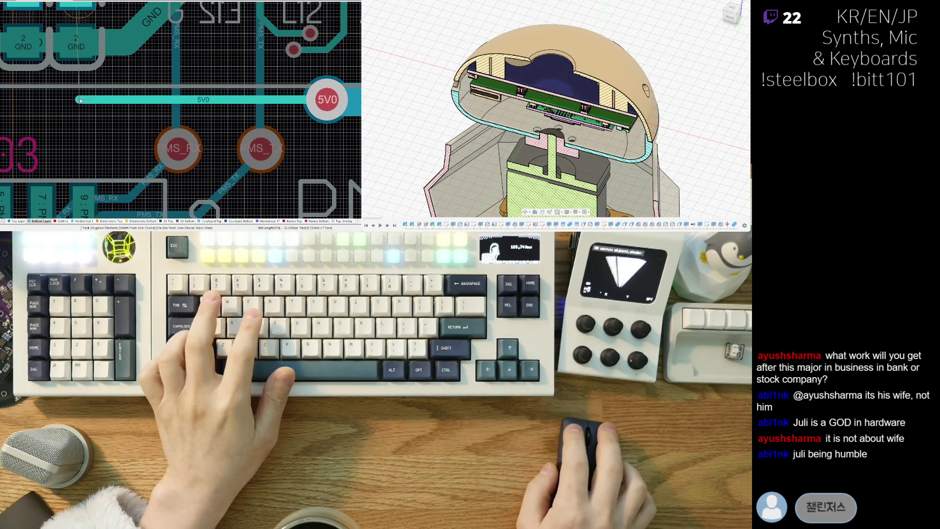
{"action": "key", "text": "Escape"}
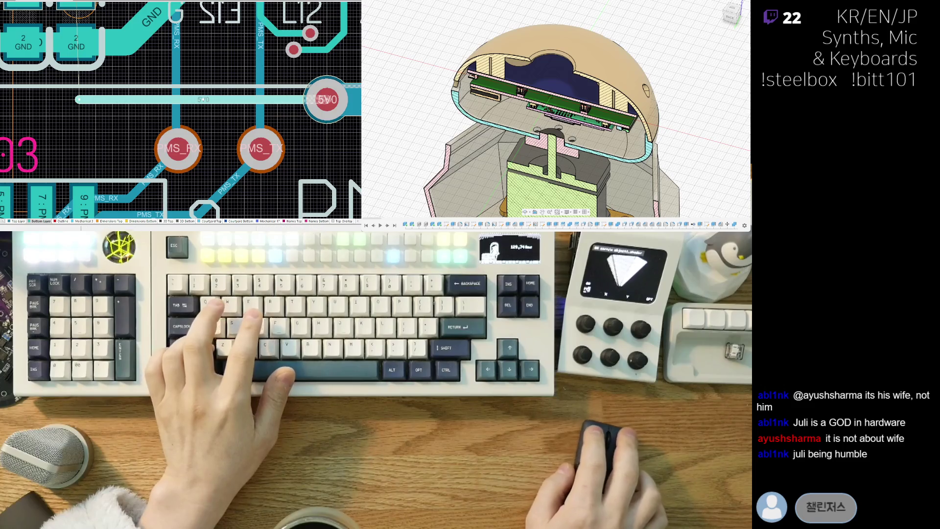
{"action": "key", "text": "Return"}
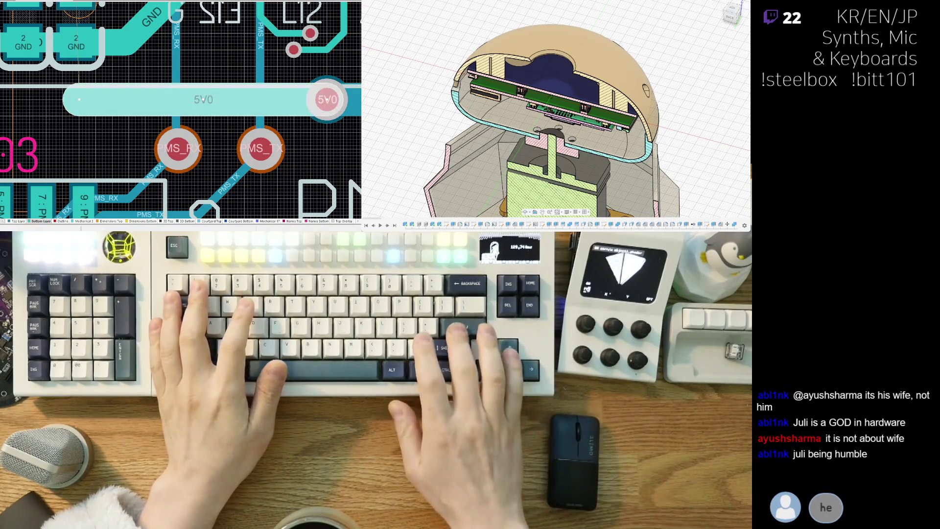
{"action": "scroll", "coordinate": [102, 111], "scroll_direction": "down", "scroll_amount": 2, "text": "ctrl"}
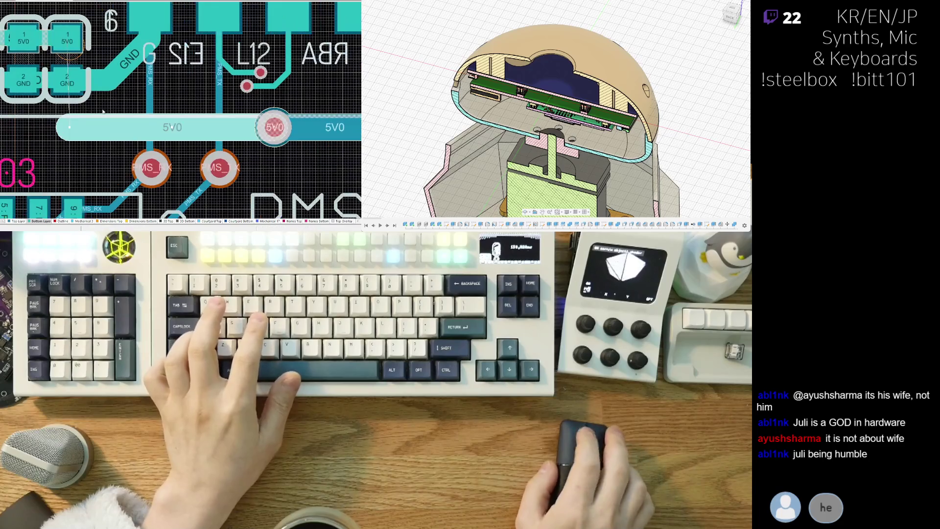
Copy the existing 5V0 via and paste a second one at the track's left end.
{"action": "left_click", "coordinate": [276, 137]}
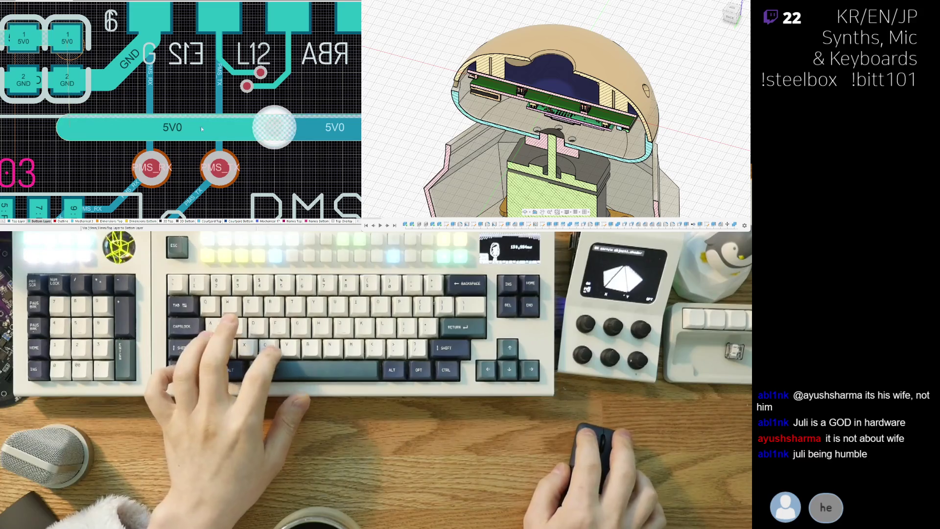
{"action": "key", "text": "ctrl+v"}
{"action": "left_click", "coordinate": [70, 131]}
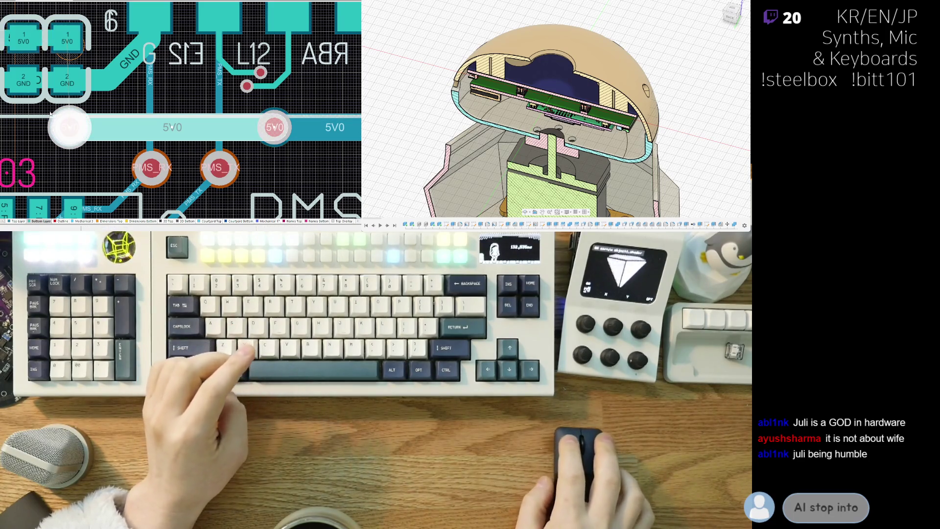
Move the left 5V0 via right along the track and route a track from it up to the 5V0 pad.
{"action": "right_click_drag", "start_coordinate": [70, 128], "coordinate": [76, 144]}
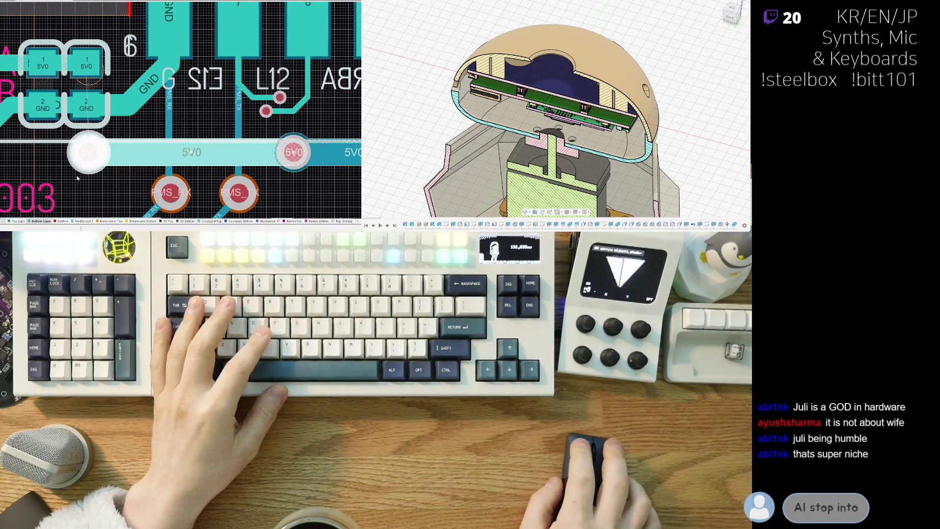
{"action": "left_click", "coordinate": [71, 151]}
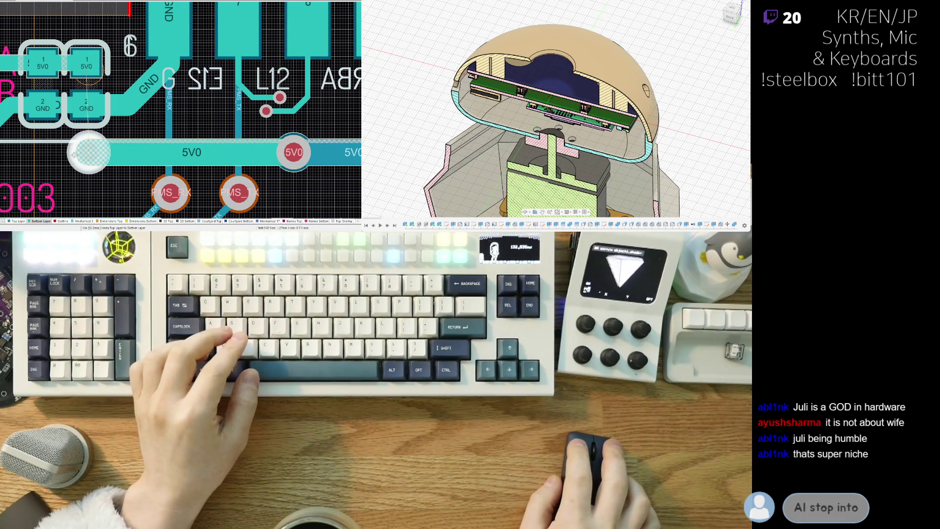
{"action": "left_click_drag", "start_coordinate": [74, 154], "coordinate": [114, 152]}
{"action": "left_click", "coordinate": [116, 152]}
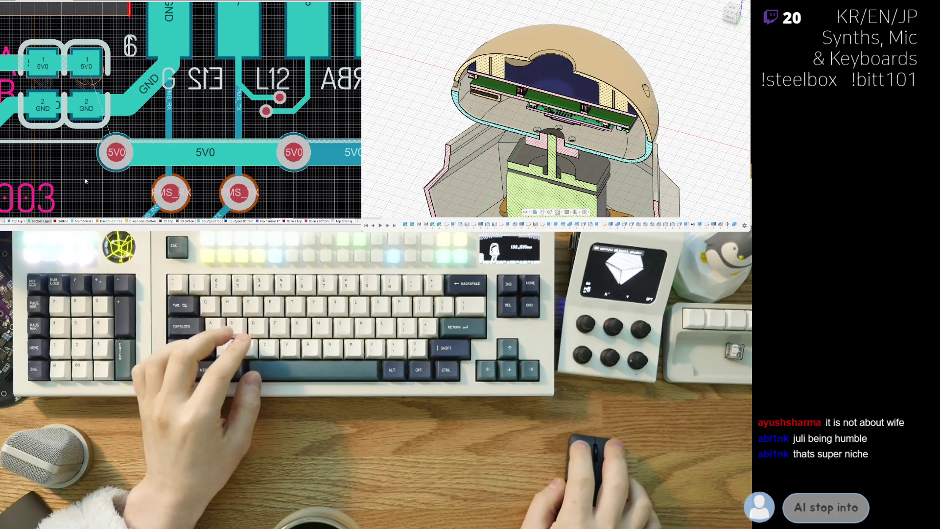
{"action": "key", "text": "ctrl+w"}
{"action": "left_click", "coordinate": [96, 149]}
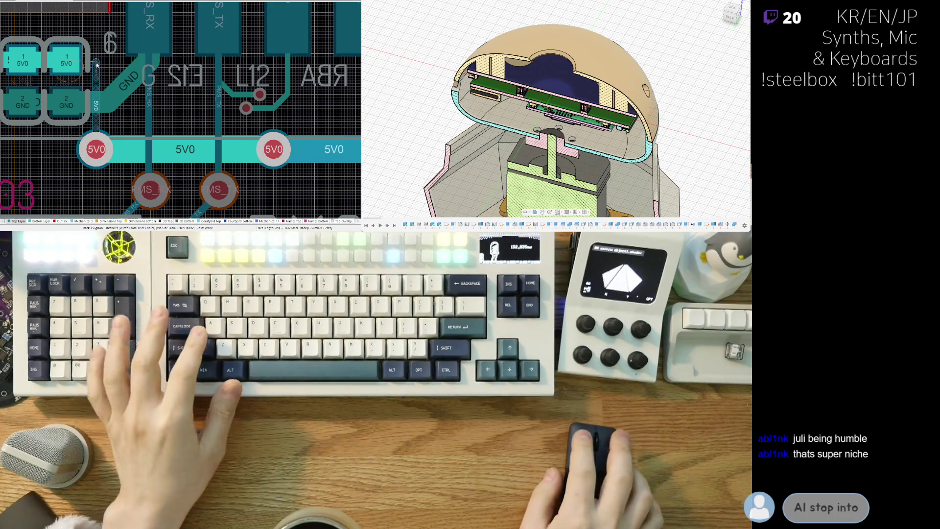
{"action": "left_click", "coordinate": [97, 65]}
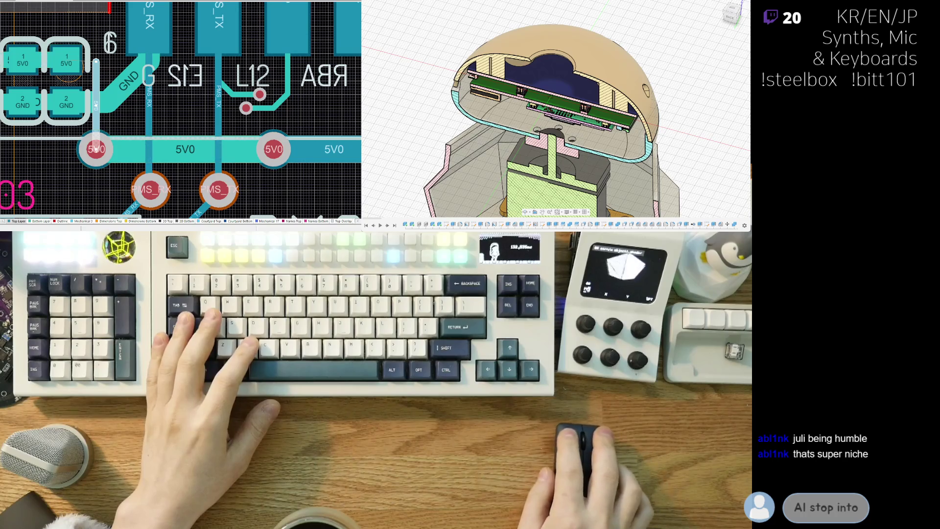
Delete the horizontal 5V0 track and the left 5V0 via.
{"action": "right_click_drag", "start_coordinate": [82, 138], "coordinate": [71, 130]}
{"action": "scroll", "coordinate": [72, 131], "scroll_direction": "down", "scroll_amount": 2, "text": "ctrl"}
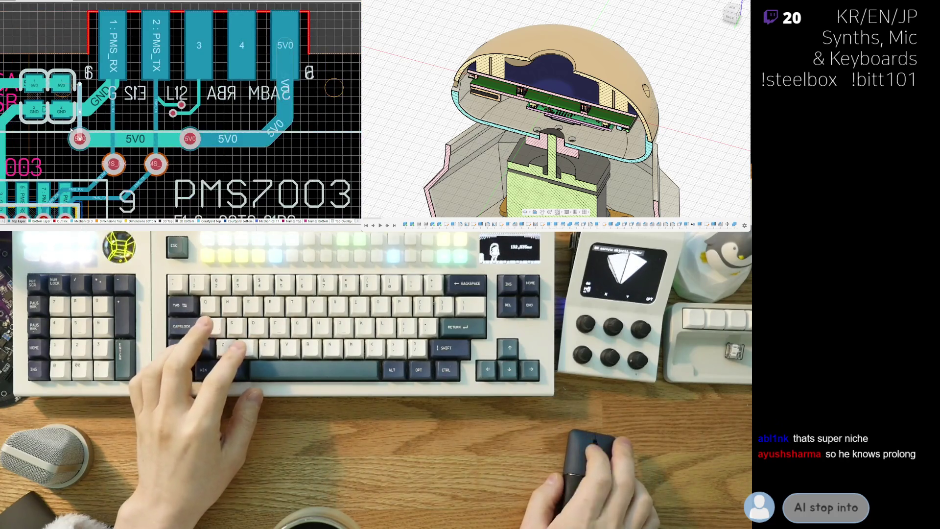
{"action": "left_click", "coordinate": [117, 139]}
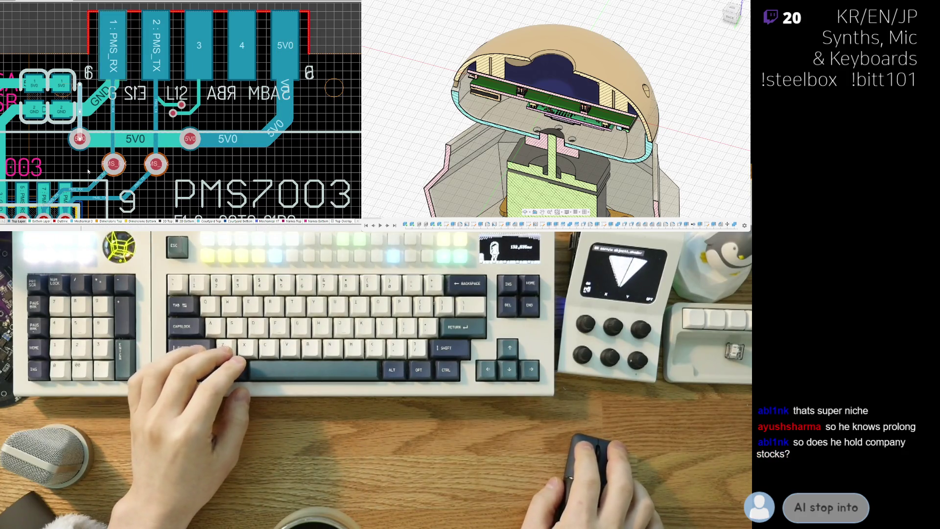
{"action": "right_click_drag", "start_coordinate": [34, 159], "coordinate": [56, 147]}
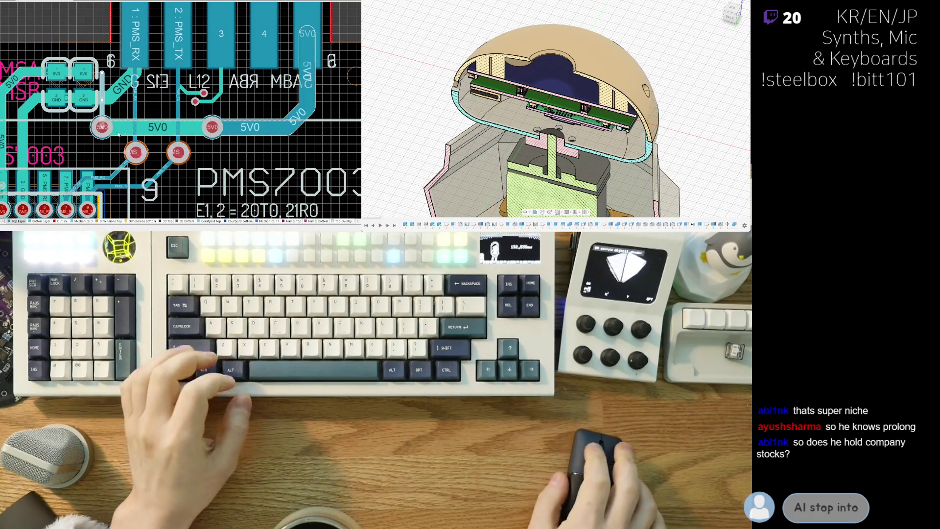
{"action": "scroll", "coordinate": [62, 141], "scroll_direction": "up", "scroll_amount": 2, "text": "ctrl"}
{"action": "scroll", "coordinate": [93, 133], "scroll_direction": "up", "scroll_amount": 1, "text": "ctrl"}
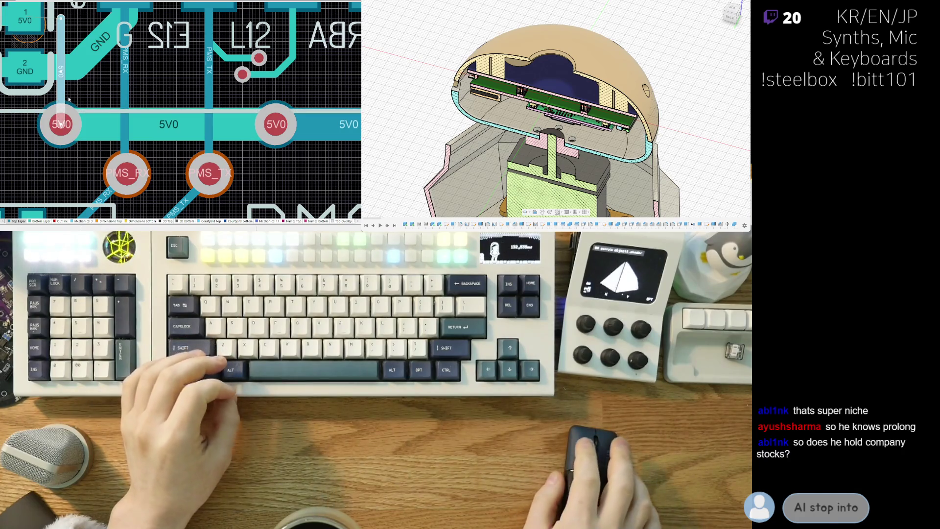
{"action": "left_click", "coordinate": [103, 136]}
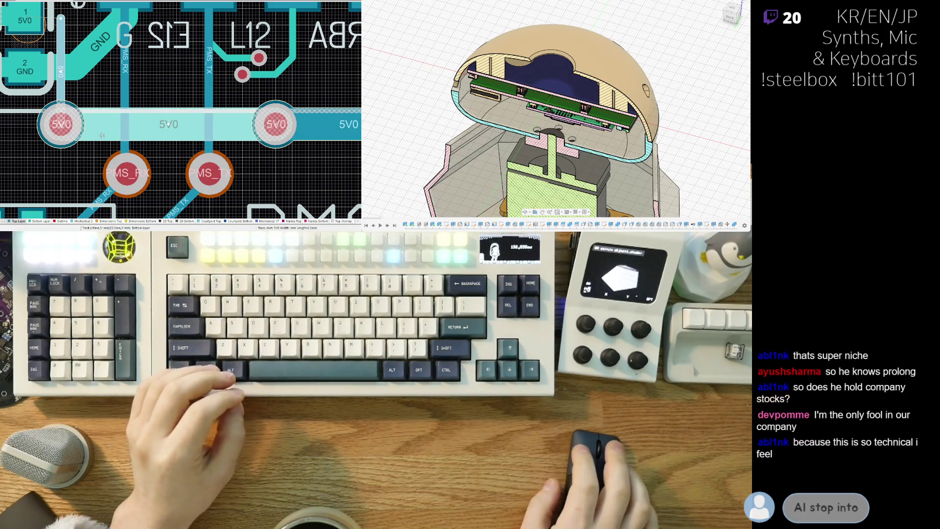
{"action": "key", "text": "Delete"}
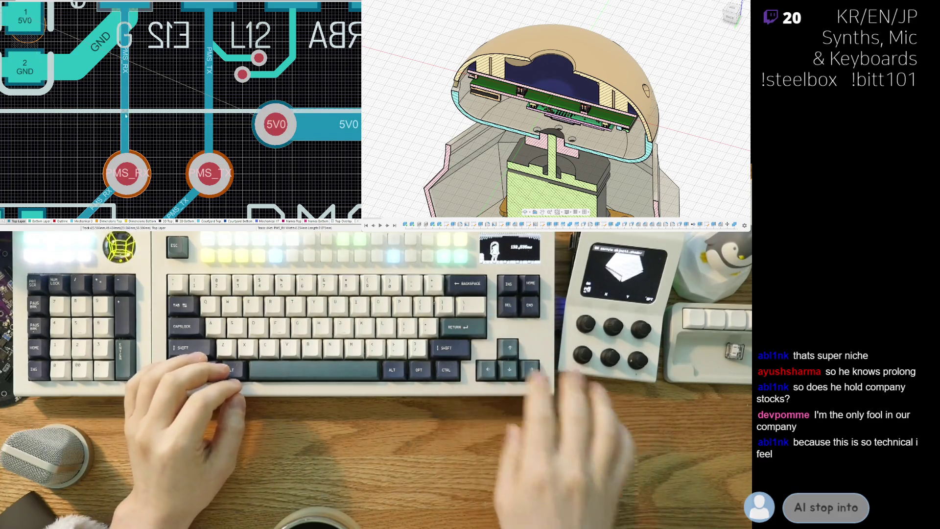
{"action": "key", "text": "Delete"}
{"action": "scroll", "coordinate": [131, 110], "scroll_direction": "up", "scroll_amount": 1}
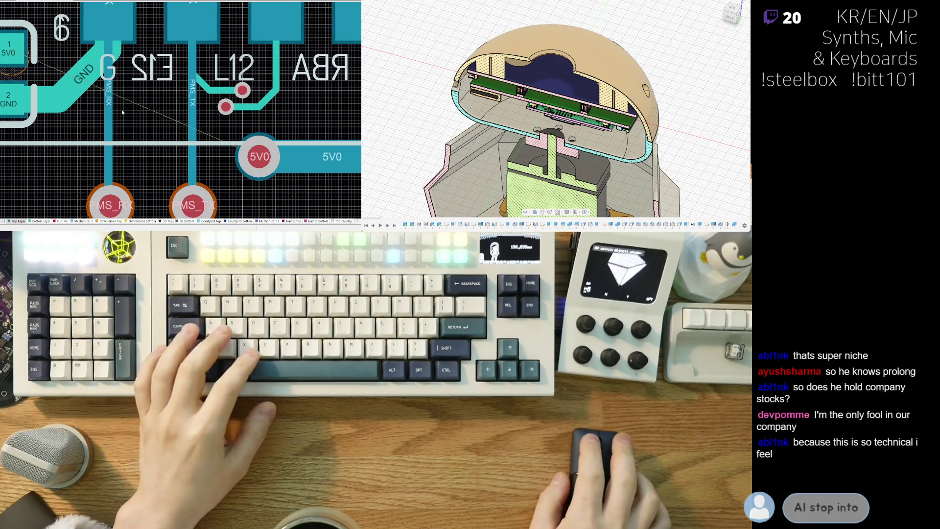
Route a short track down from the PMS_RX pad.
{"action": "right_click_drag", "start_coordinate": [124, 112], "coordinate": [117, 135]}
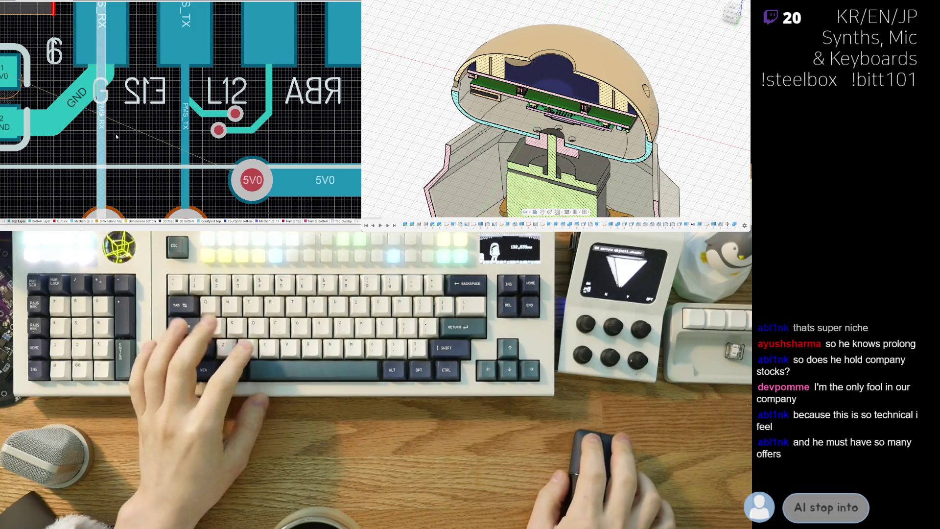
{"action": "scroll", "coordinate": [115, 134], "scroll_direction": "up", "scroll_amount": 4}
{"action": "key", "text": "ctrl+w"}
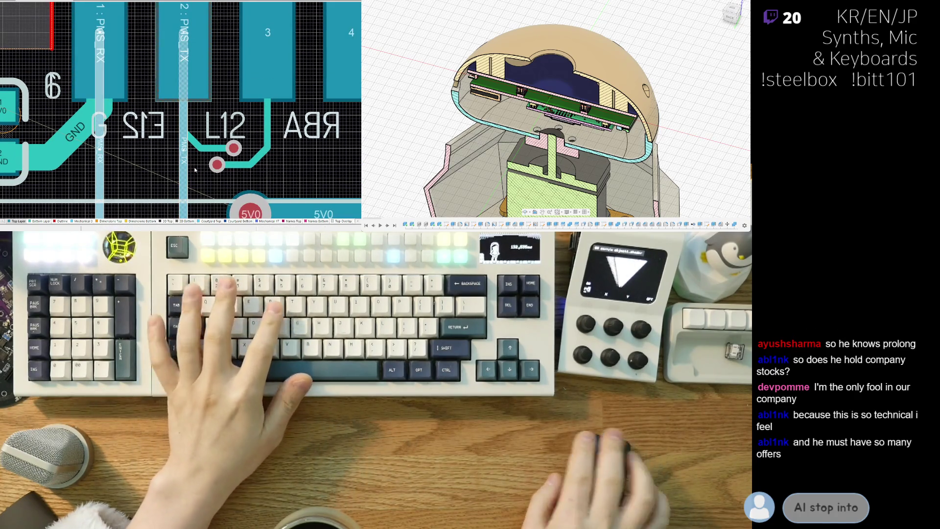
{"action": "left_click", "coordinate": [124, 56]}
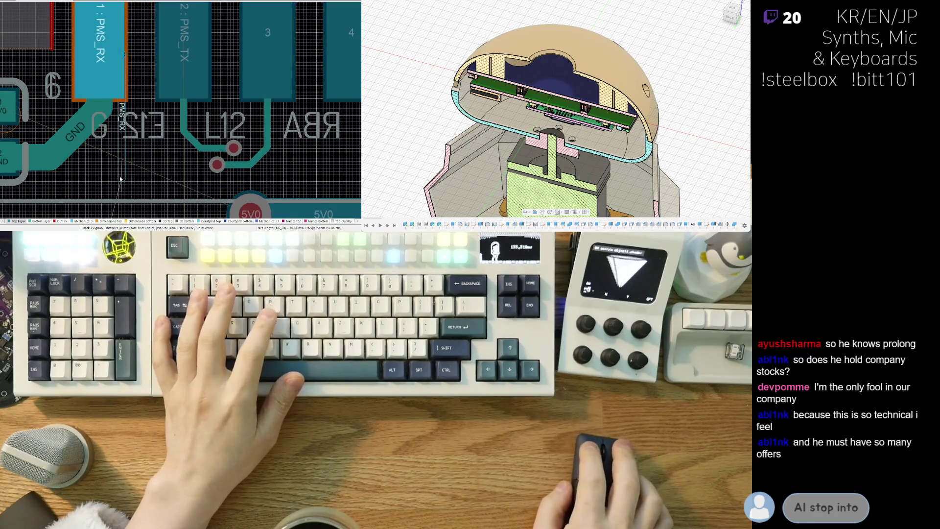
{"action": "scroll", "coordinate": [124, 155], "scroll_direction": "down", "scroll_amount": 3}
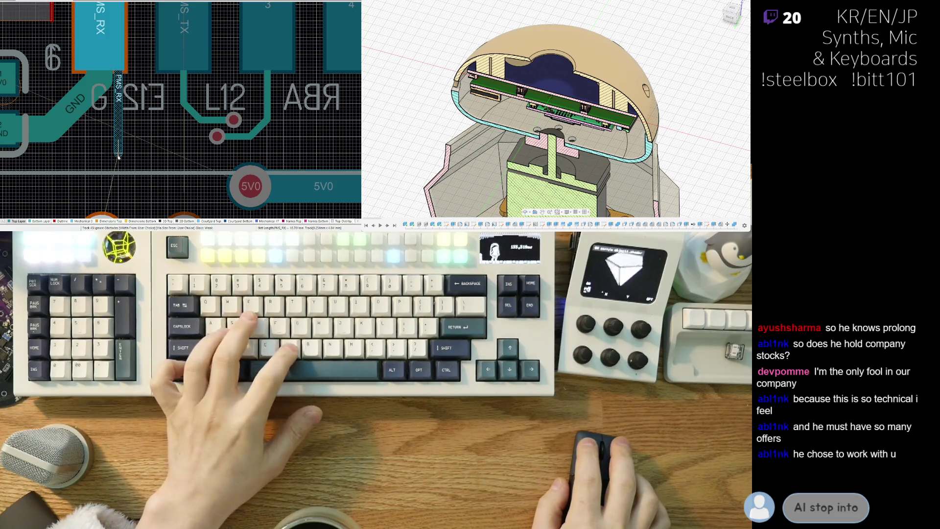
{"action": "left_click", "coordinate": [119, 123]}
{"action": "key", "text": "Escape"}
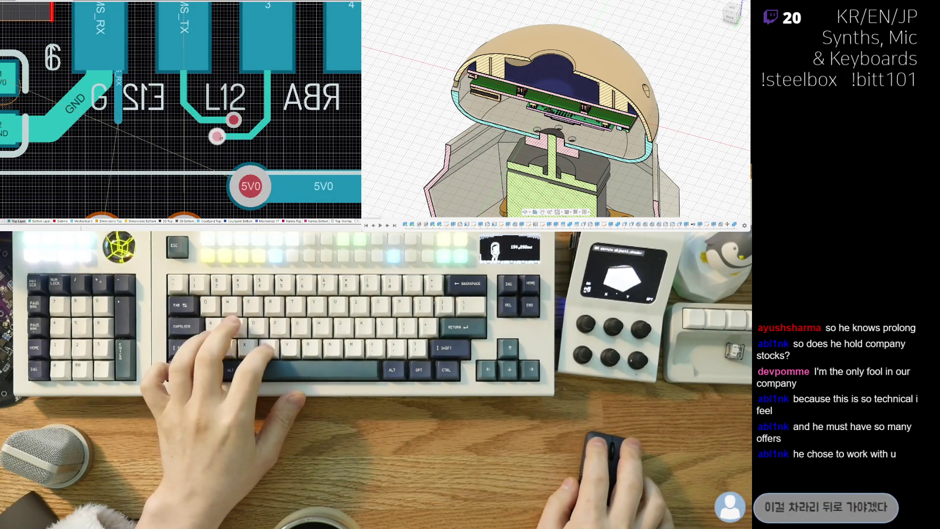
{"action": "scroll", "coordinate": [118, 123], "scroll_direction": "up", "scroll_amount": 2}
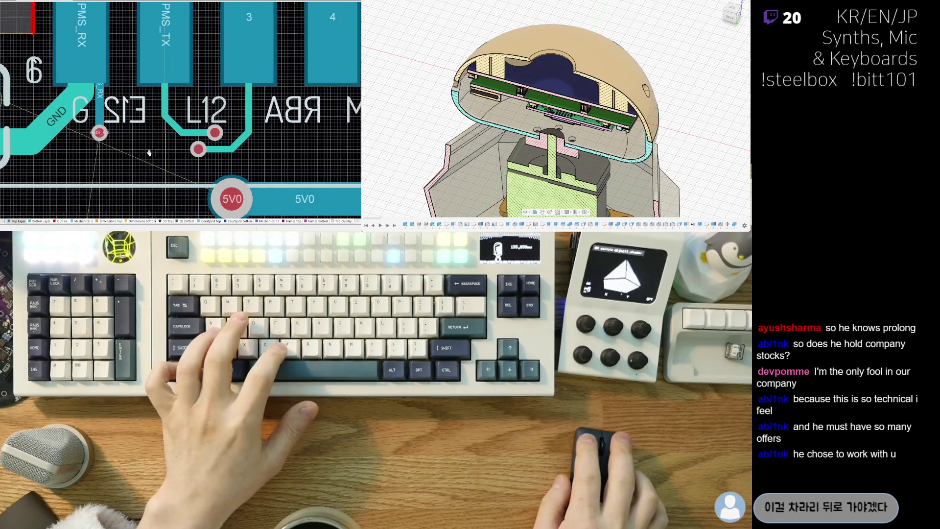
Route a short track down from the PMS_TX pad ending in a via.
{"action": "left_click", "coordinate": [129, 62]}
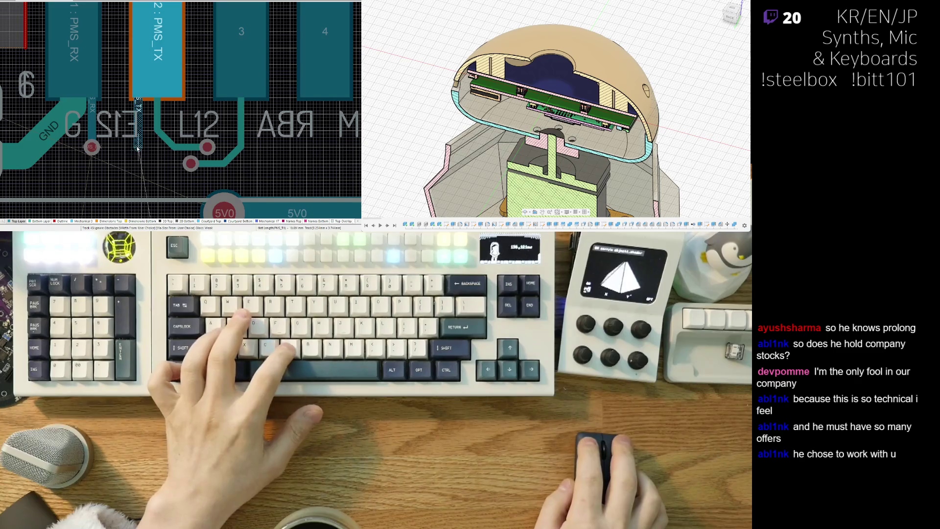
{"action": "key", "text": "2"}
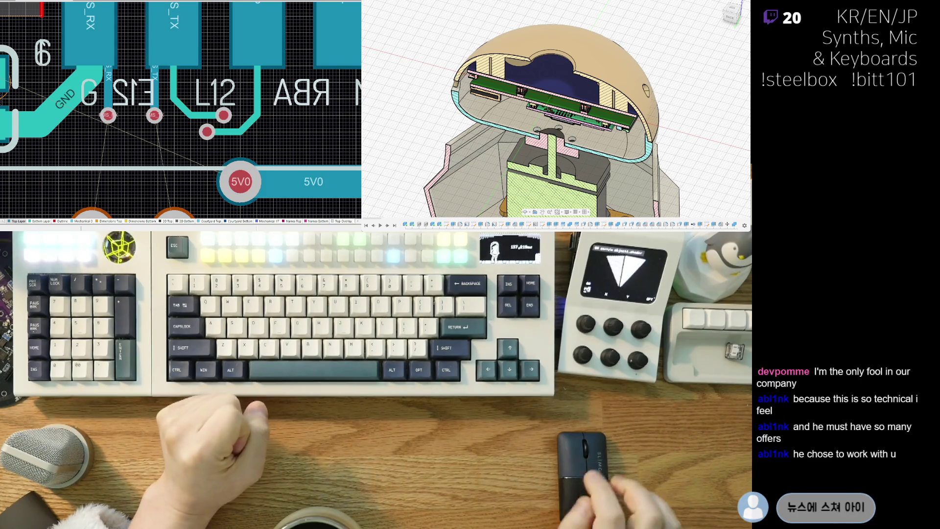
{"action": "scroll", "coordinate": [137, 158], "scroll_direction": "down", "scroll_amount": 2}
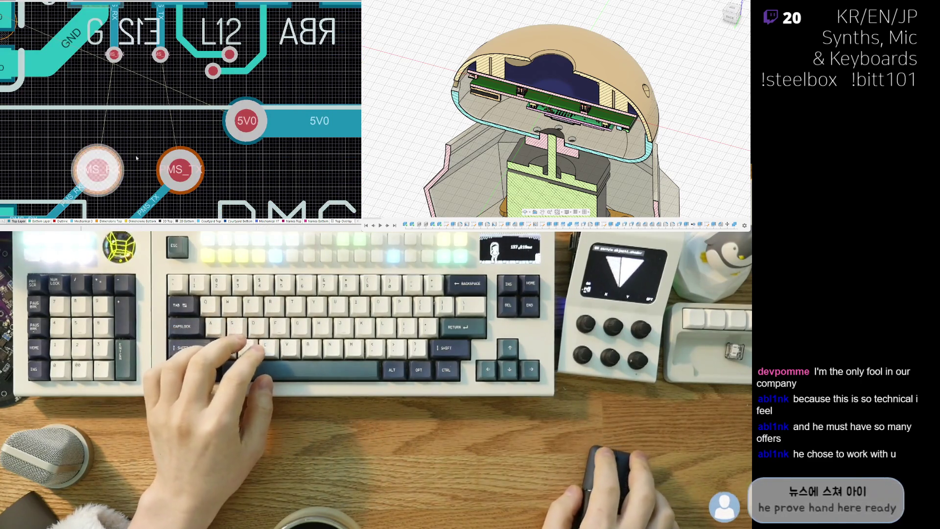
Finish the PMS_TX track with a lower corner and drop a via at its end.
{"action": "key", "text": "Delete"}
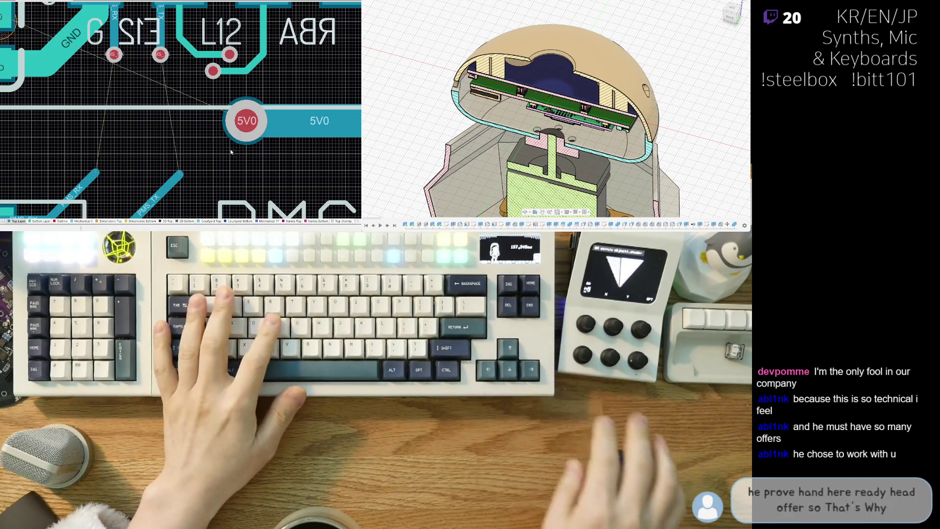
{"action": "key", "text": "ctrl+w"}
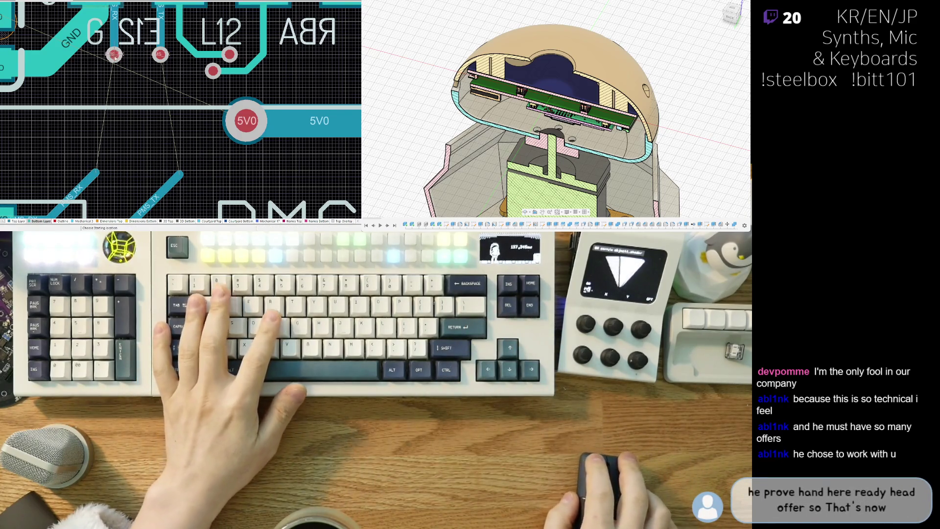
{"action": "left_click", "coordinate": [114, 54]}
{"action": "scroll", "coordinate": [114, 169], "scroll_direction": "down", "scroll_amount": 3}
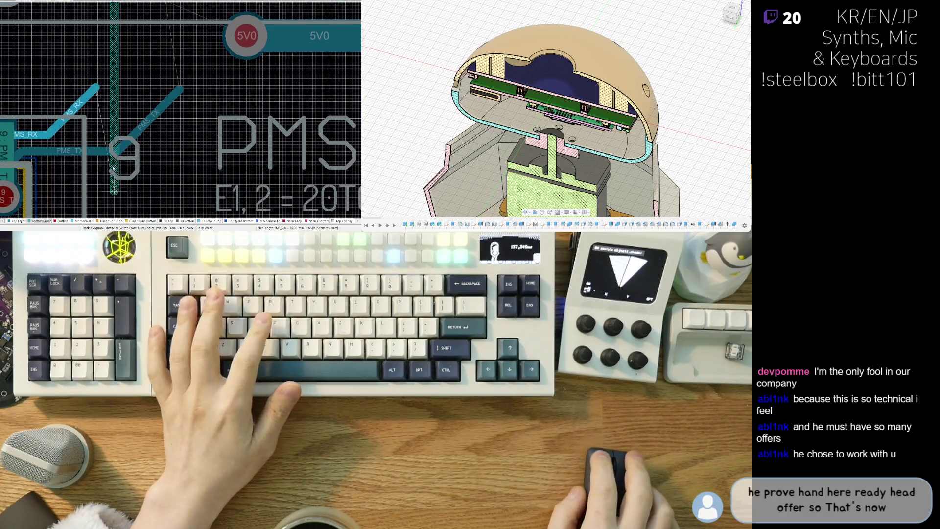
{"action": "left_click", "coordinate": [114, 88]}
{"action": "scroll", "coordinate": [110, 74], "scroll_direction": "up", "scroll_amount": 3}
{"action": "left_click", "coordinate": [98, 51]}
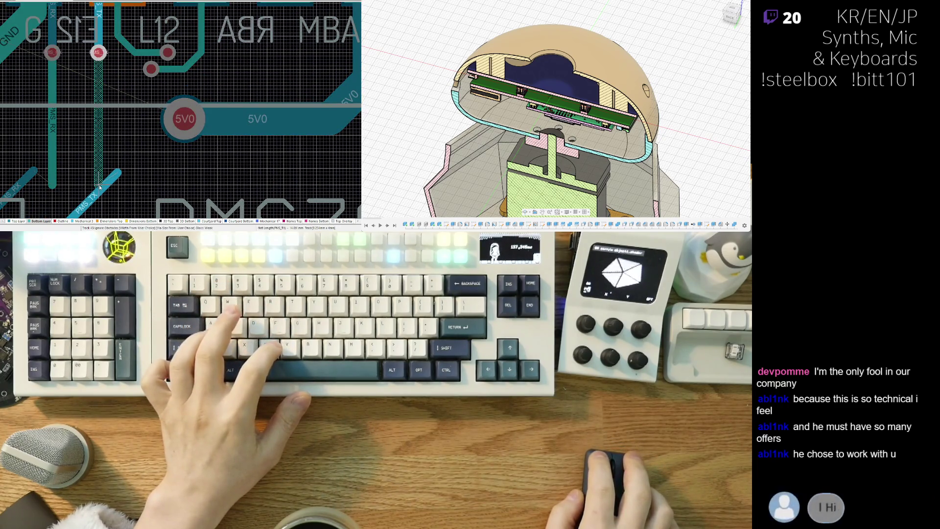
{"action": "scroll", "coordinate": [111, 177], "scroll_direction": "down", "scroll_amount": 2}
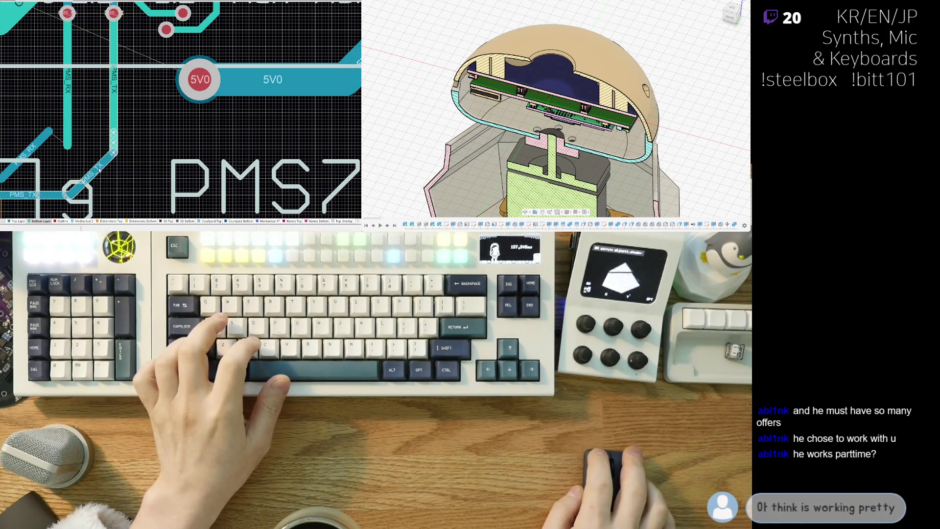
{"action": "left_click", "coordinate": [114, 158]}
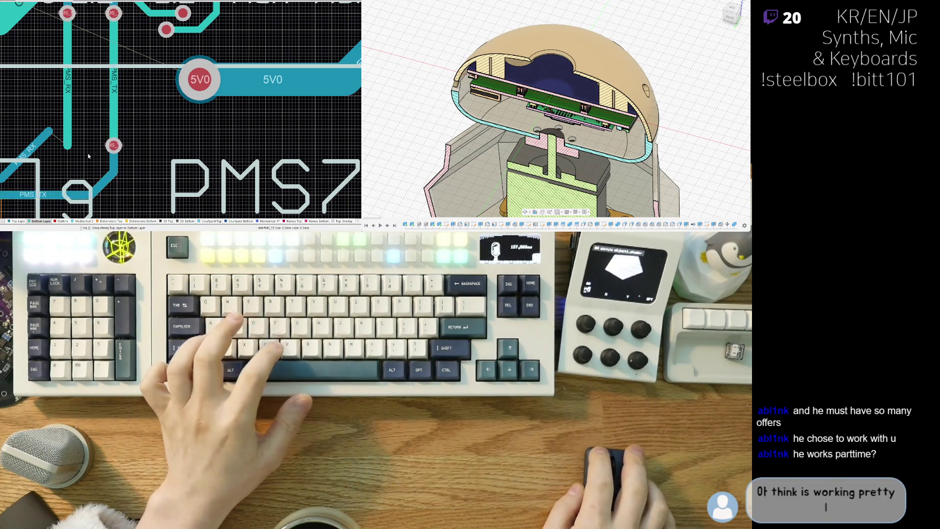
{"action": "key", "text": "2"}
Route the PMS_RX track to complete its connection.
{"action": "left_click", "coordinate": [102, 129]}
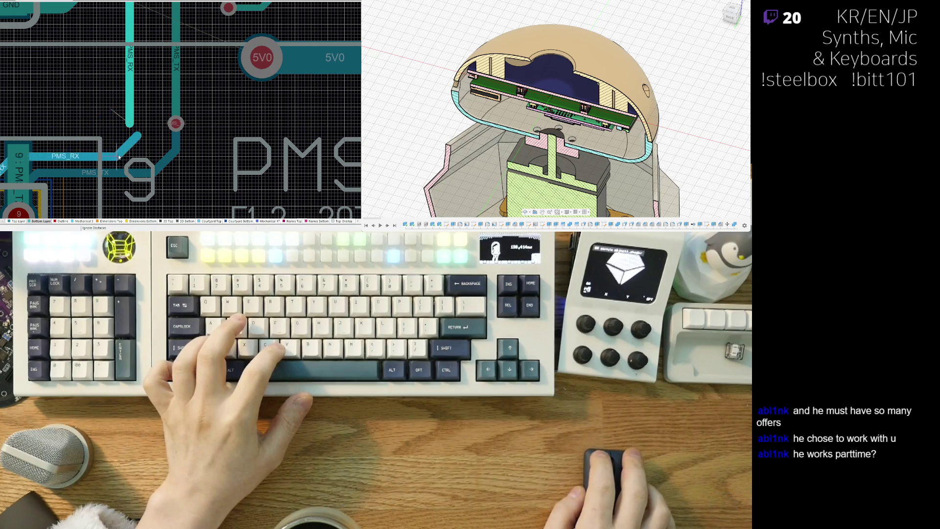
{"action": "left_click", "coordinate": [127, 144]}
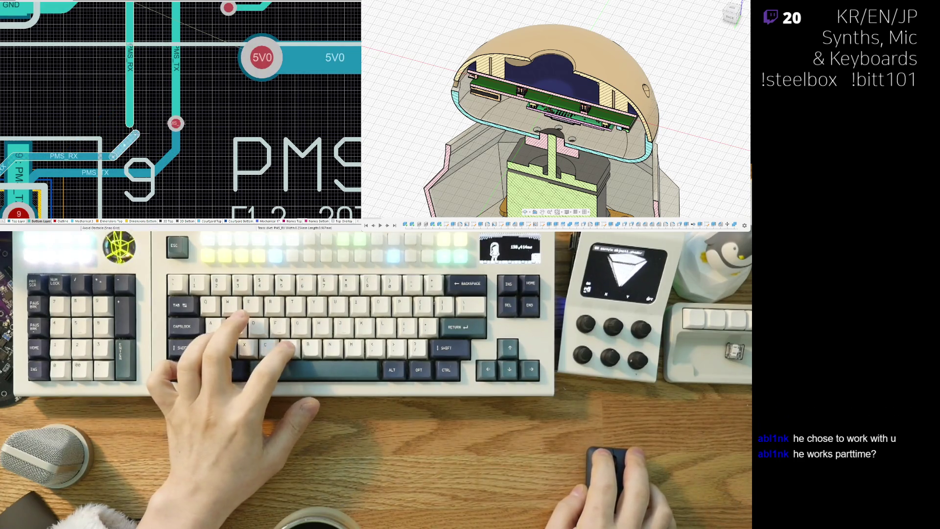
{"action": "scroll", "coordinate": [129, 124], "scroll_direction": "down", "scroll_amount": 1, "text": "ctrl"}
{"action": "scroll", "coordinate": [122, 128], "scroll_direction": "down", "scroll_amount": 1, "text": "ctrl"}
{"action": "scroll", "coordinate": [114, 132], "scroll_direction": "down", "scroll_amount": 1, "text": "ctrl"}
{"action": "scroll", "coordinate": [110, 134], "scroll_direction": "down", "scroll_amount": 1, "text": "ctrl"}
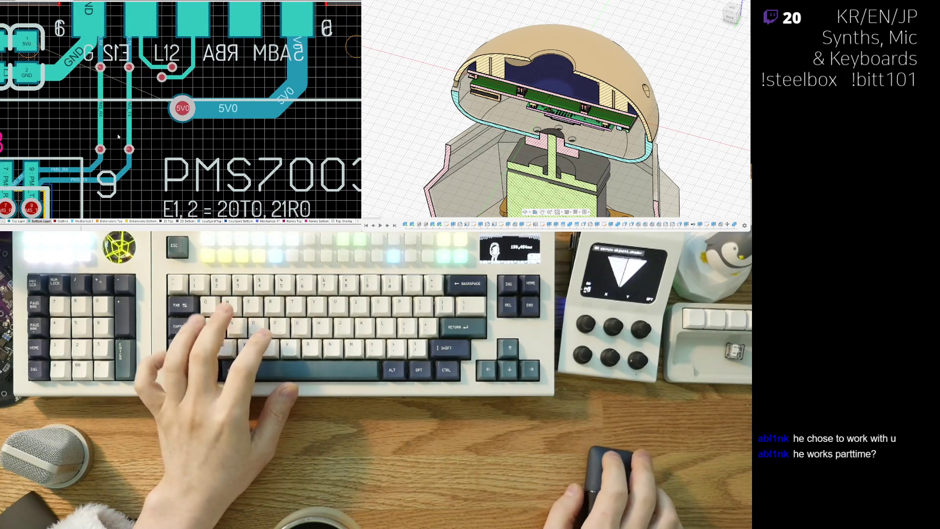
Move the 5V0 via further left above the PMS_RX and PMS_TX vias.
{"action": "right_click_drag", "start_coordinate": [202, 119], "coordinate": [186, 132]}
{"action": "left_click", "coordinate": [165, 125]}
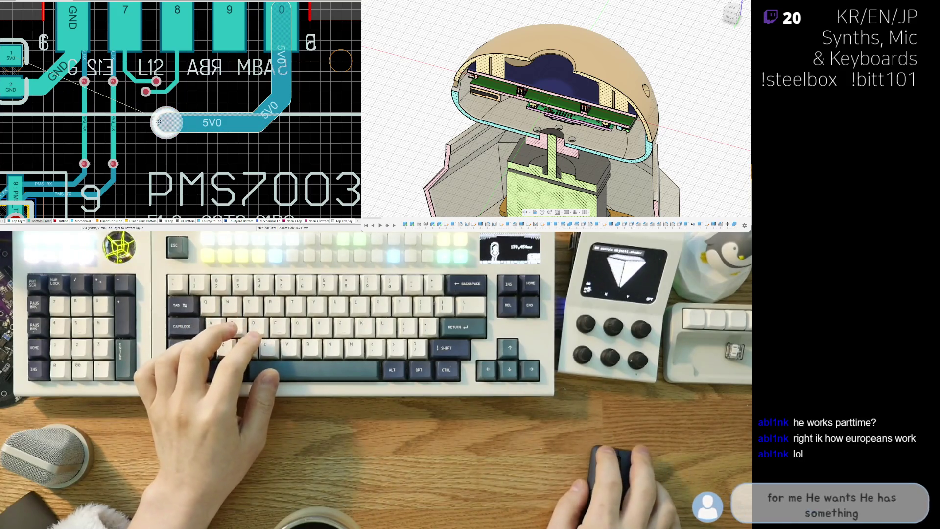
{"action": "left_click_drag", "start_coordinate": [165, 125], "coordinate": [27, 123]}
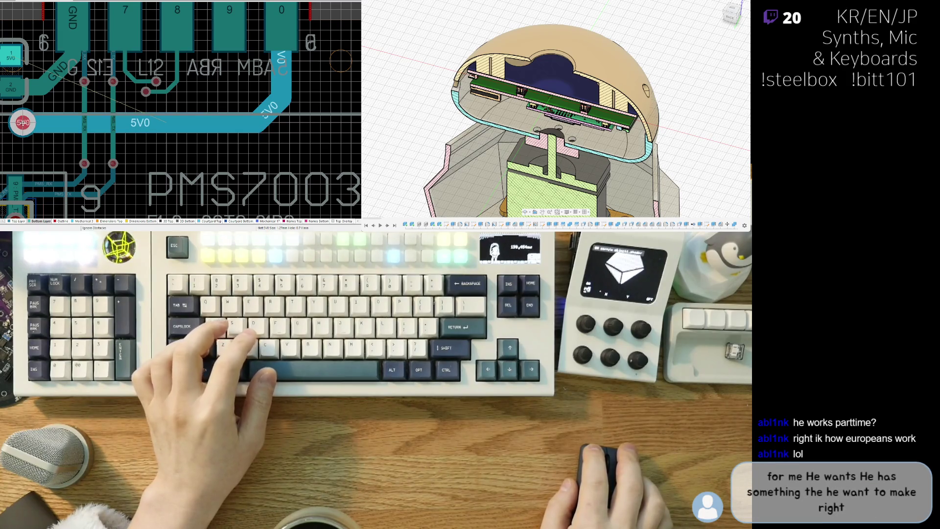
{"action": "left_click_drag", "start_coordinate": [23, 122], "coordinate": [23, 122]}
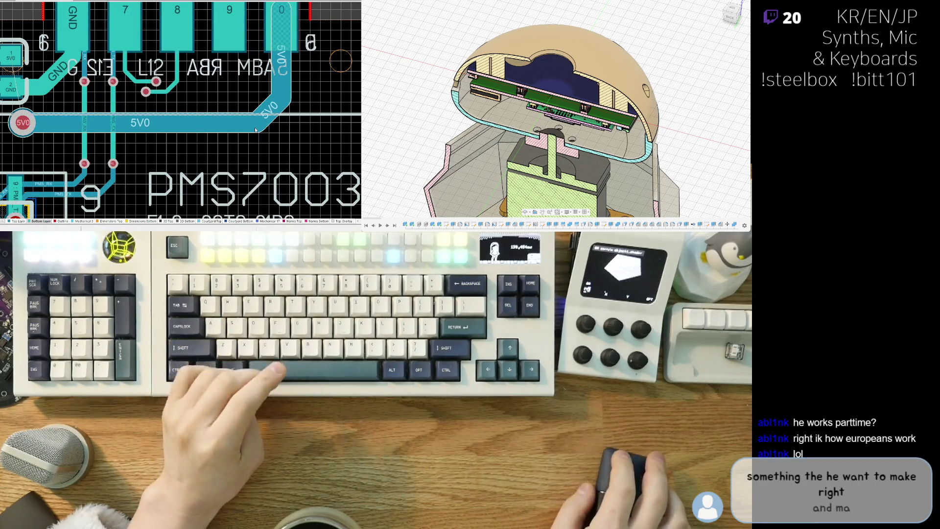
{"action": "right_click_drag", "start_coordinate": [153, 151], "coordinate": [189, 152]}
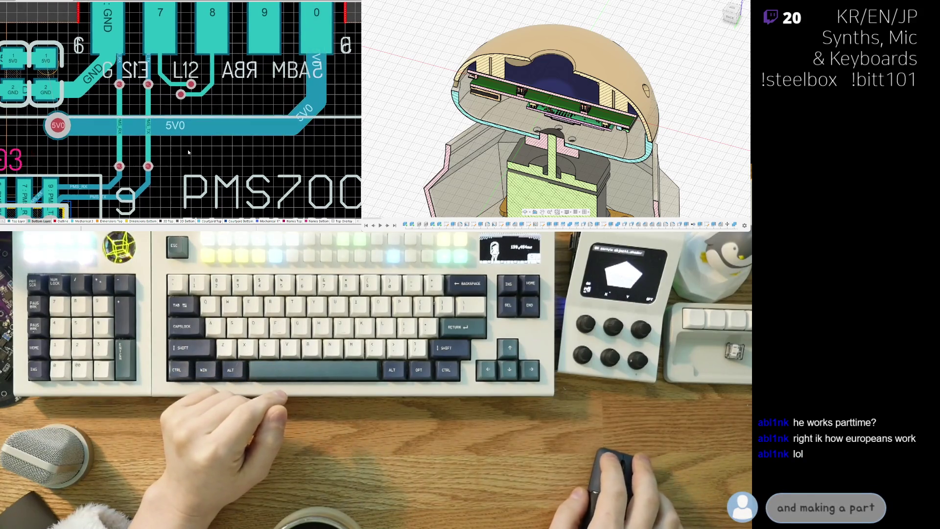
Shift the horizontal 5V0 trace to a new height and angle its left end diagonally up-left.
{"action": "left_click", "coordinate": [113, 135]}
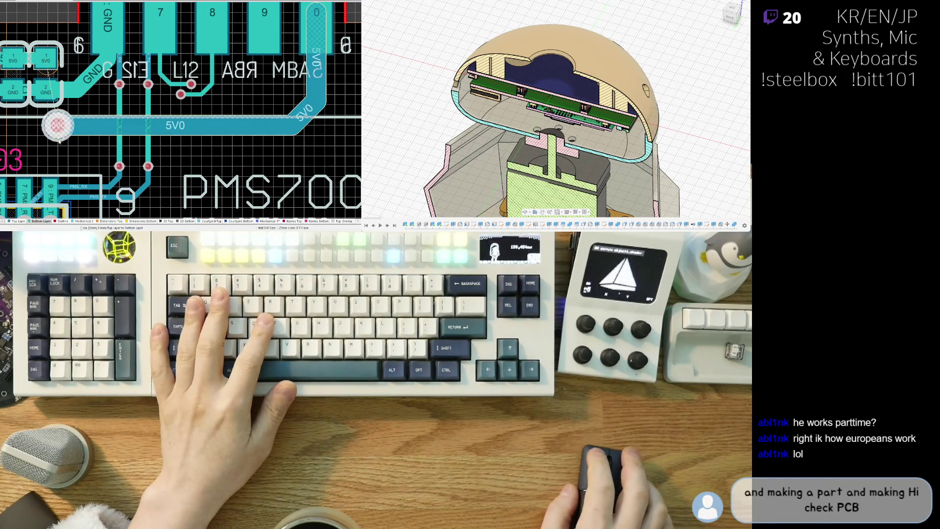
{"action": "left_click", "coordinate": [62, 137]}
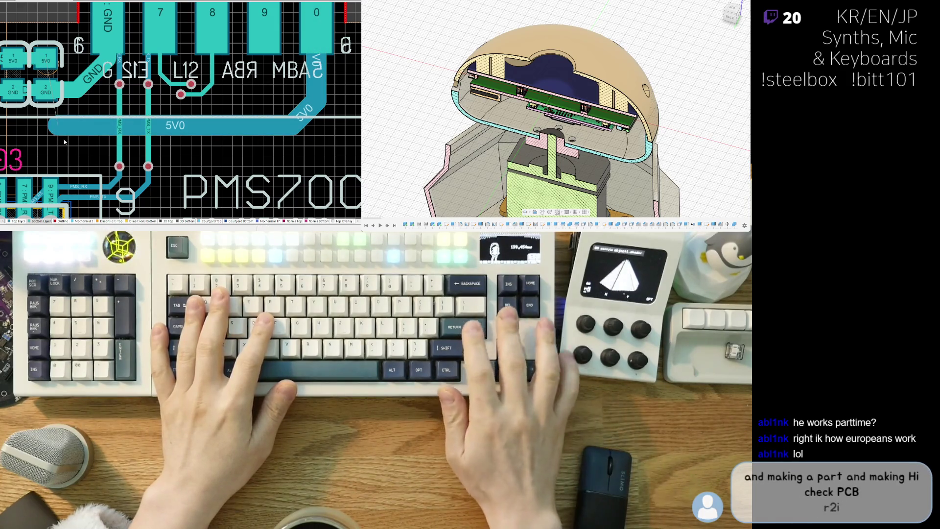
{"action": "left_click", "coordinate": [48, 123]}
{"action": "left_click", "coordinate": [56, 134]}
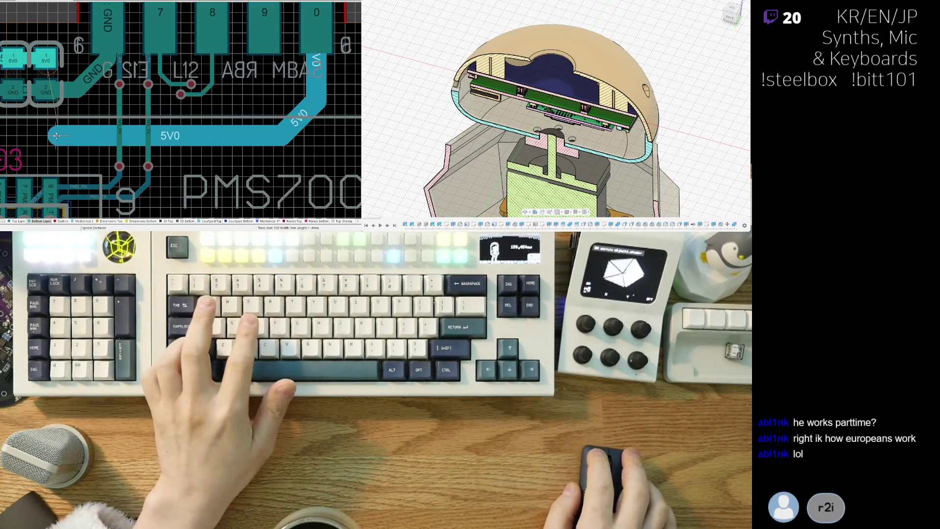
{"action": "left_click", "coordinate": [59, 136]}
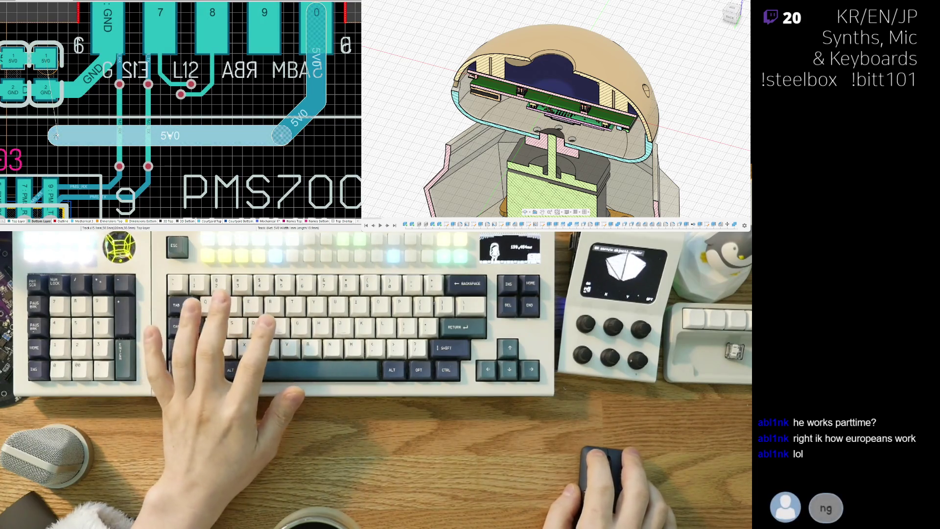
{"action": "left_click_drag", "start_coordinate": [58, 135], "coordinate": [68, 117]}
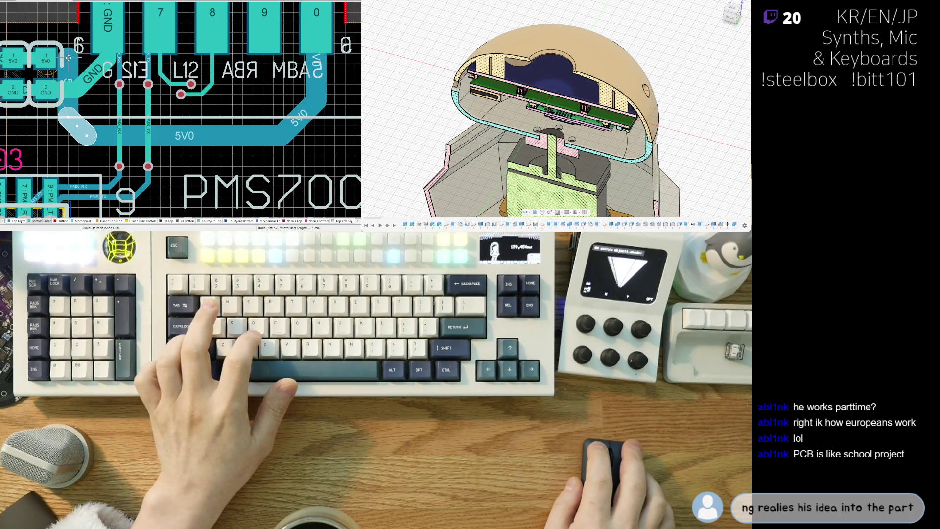
Re-route the 5V0 trace with right-angle corners and keep it.
{"action": "left_click", "coordinate": [49, 161]}
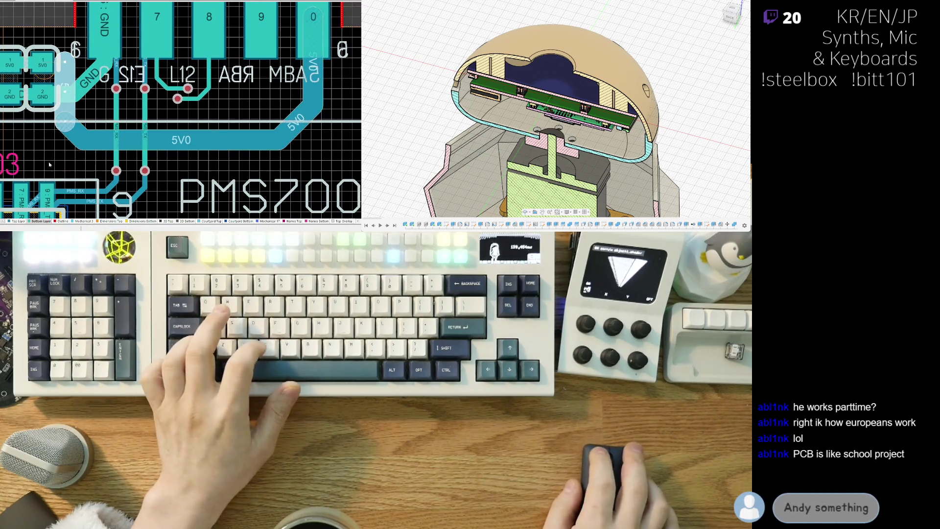
{"action": "left_click", "coordinate": [102, 135]}
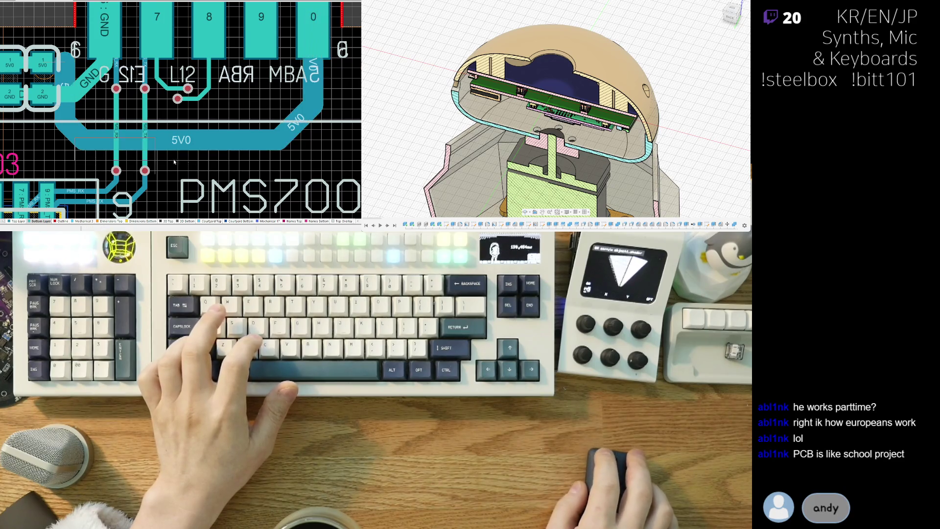
{"action": "left_click", "coordinate": [308, 133]}
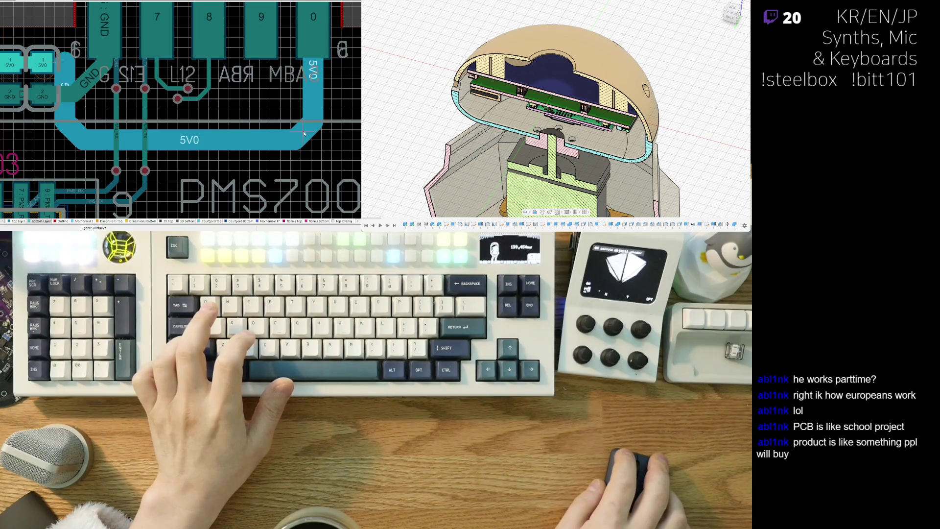
{"action": "right_click", "coordinate": [304, 131]}
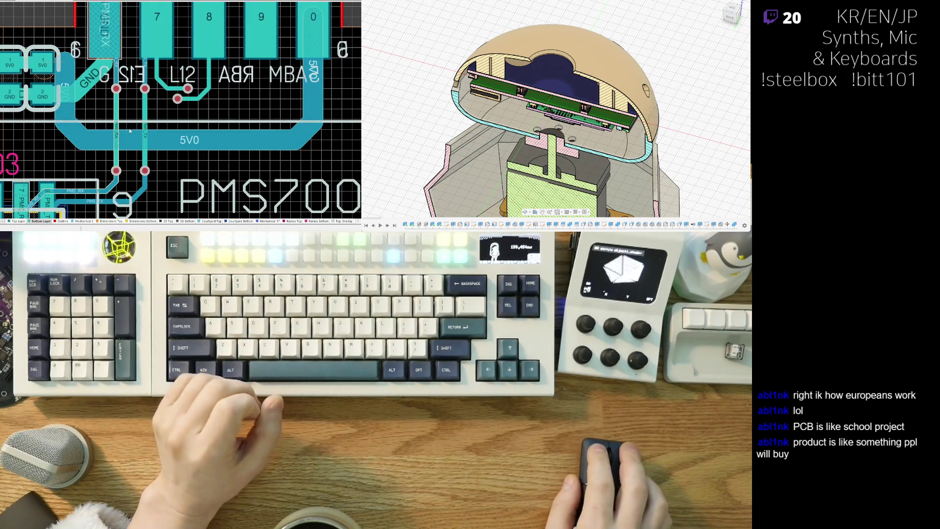
{"action": "scroll", "coordinate": [130, 131], "scroll_direction": "down", "scroll_amount": 2, "text": "ctrl"}
{"action": "right_click_drag", "start_coordinate": [190, 112], "coordinate": [243, 114]}
{"action": "scroll", "coordinate": [222, 133], "scroll_direction": "up", "scroll_amount": 2, "text": "ctrl"}
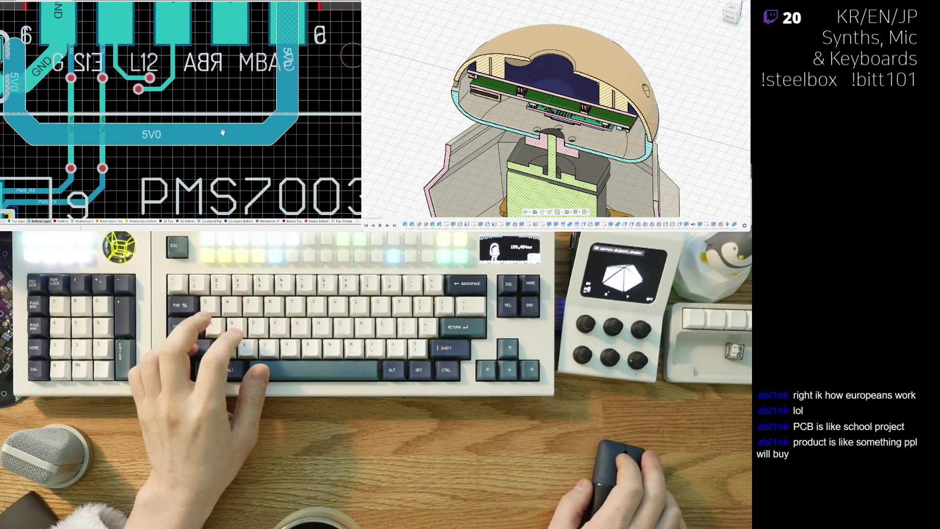
{"action": "scroll", "coordinate": [223, 133], "scroll_direction": "up", "scroll_amount": 1}
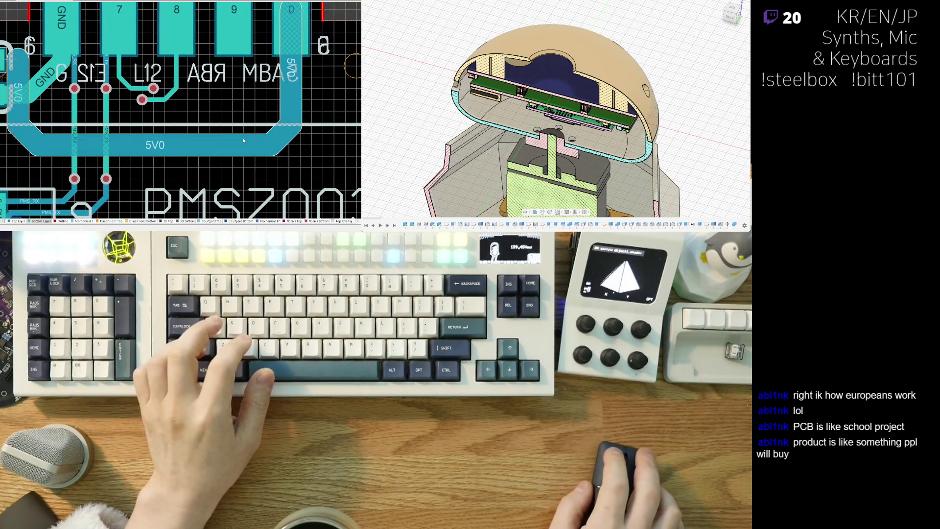
{"action": "right_click_drag", "start_coordinate": [244, 140], "coordinate": [290, 164]}
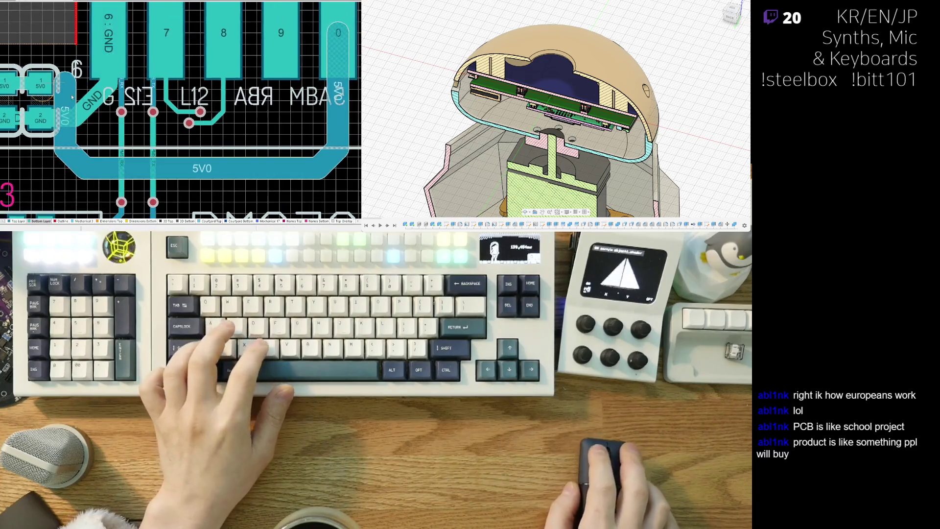
{"action": "scroll", "coordinate": [72, 97], "scroll_direction": "up", "scroll_amount": 2, "text": "ctrl"}
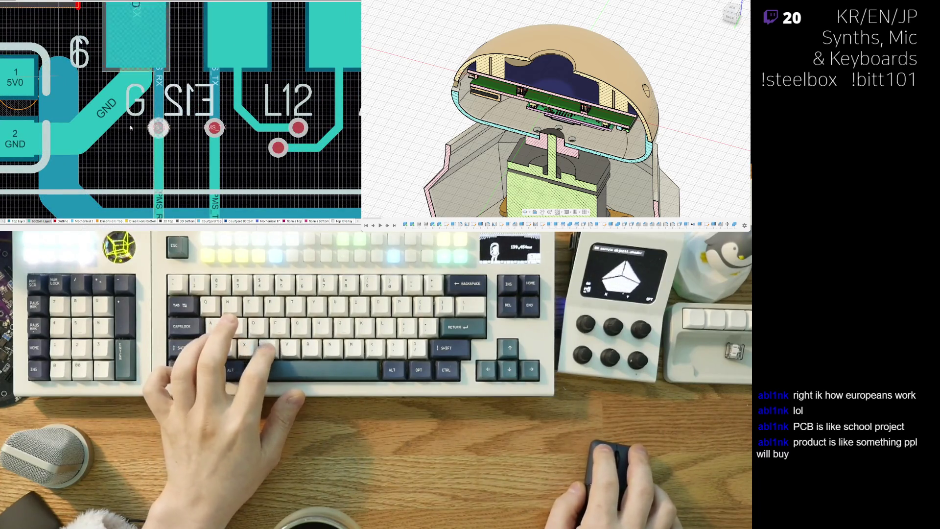
Add a via on the 5V0 trace and route a new track from it to the 5V0 pad.
{"action": "left_click", "coordinate": [60, 75]}
{"action": "right_click_drag", "start_coordinate": [63, 96], "coordinate": [136, 110]}
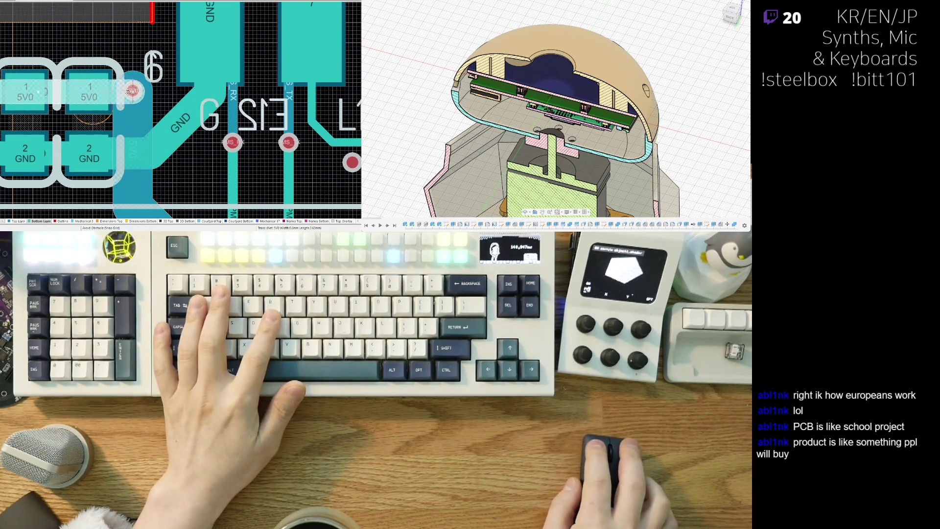
{"action": "scroll", "coordinate": [125, 162], "scroll_direction": "down", "scroll_amount": 2, "text": "ctrl"}
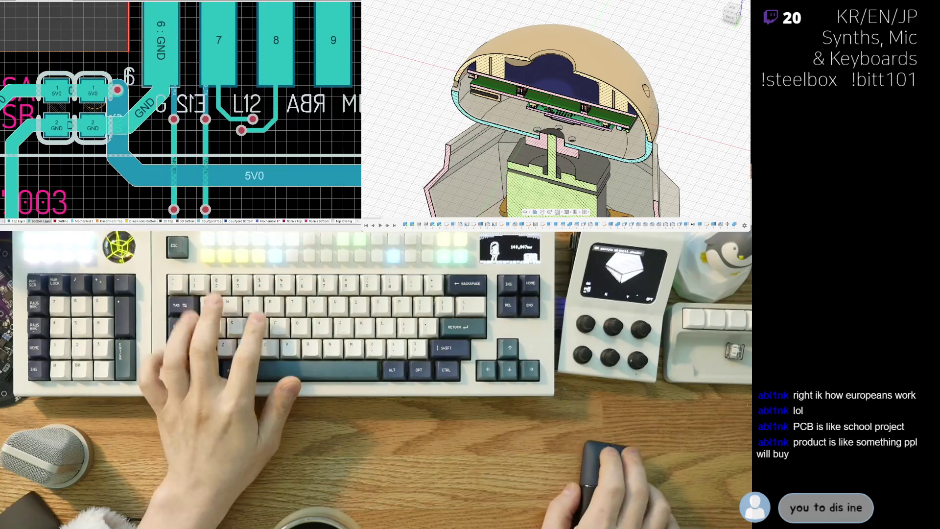
{"action": "key", "text": "ctrl+w"}
{"action": "left_click", "coordinate": [122, 153]}
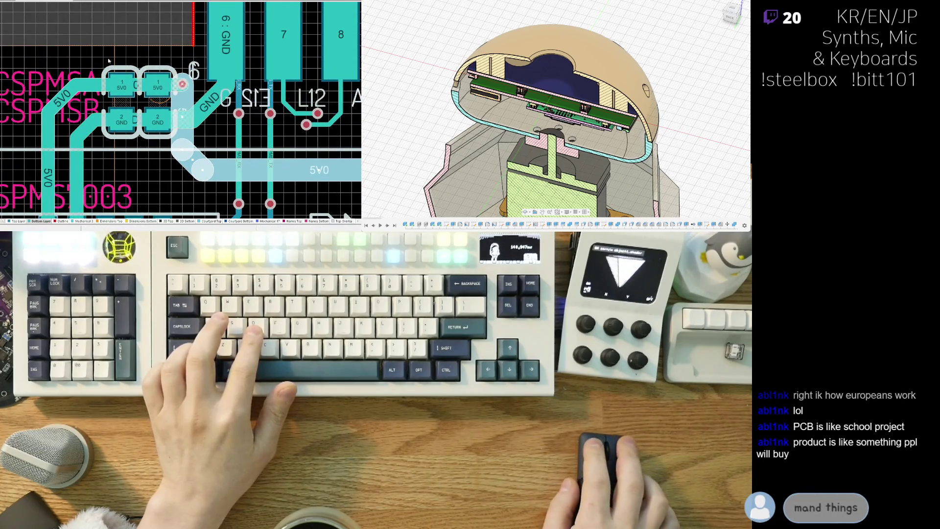
{"action": "left_click", "coordinate": [182, 83]}
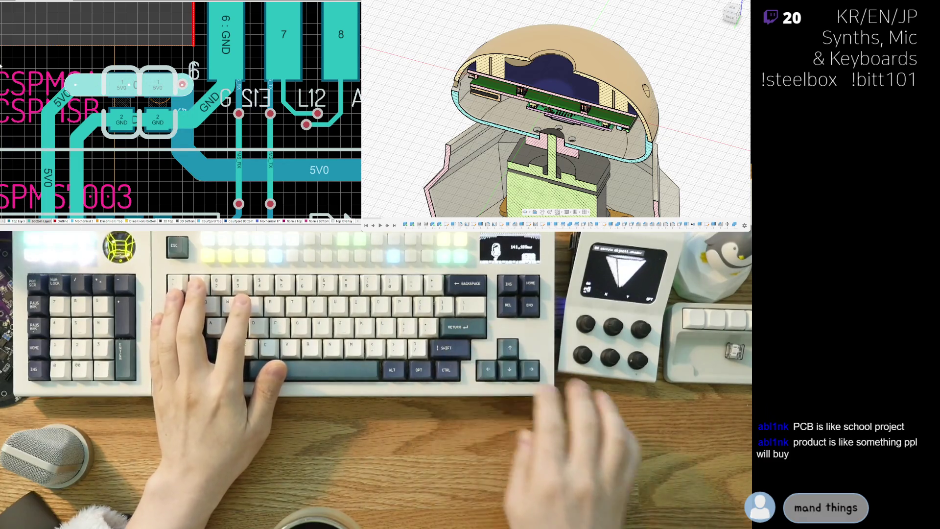
{"action": "left_click", "coordinate": [83, 94]}
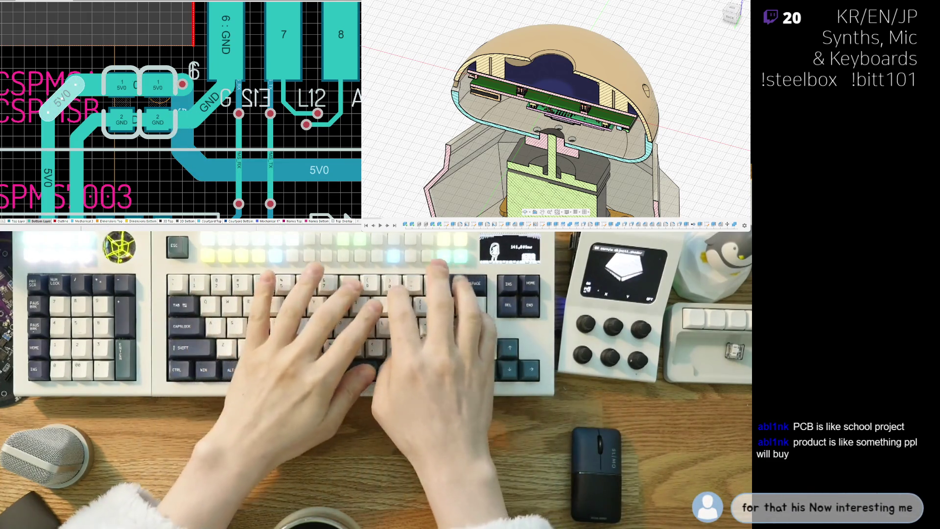
{"action": "scroll", "coordinate": [73, 82], "scroll_direction": "down", "scroll_amount": 3, "text": "ctrl"}
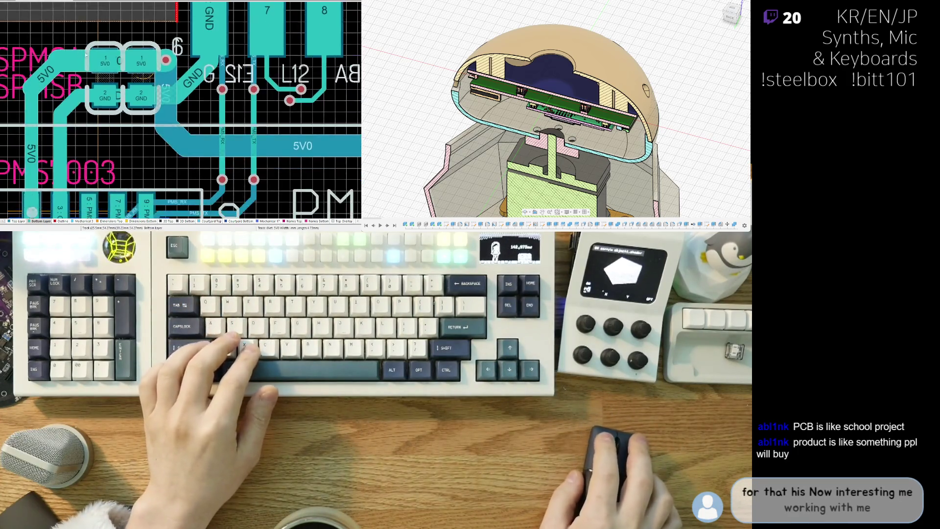
{"action": "key", "text": "3"}
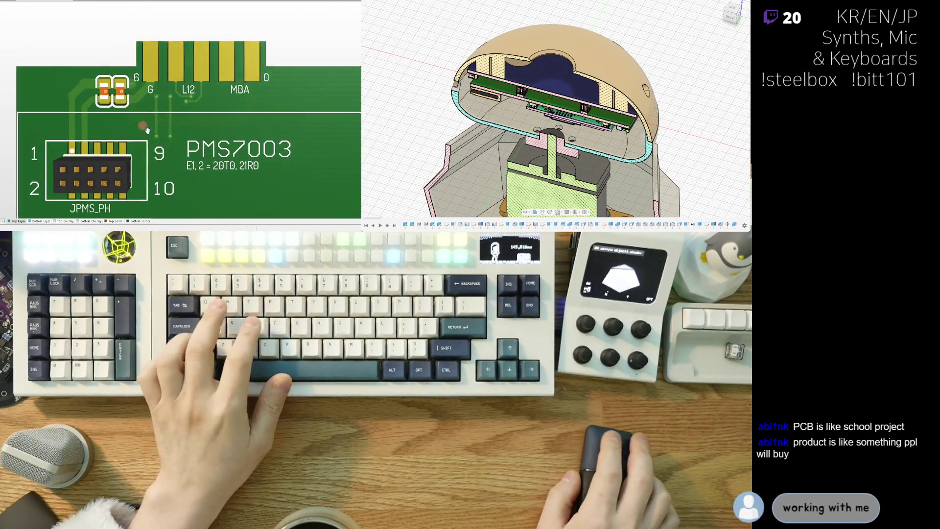
Flip the 3D board to its bottom side, then return to the 2D layer view.
{"action": "key", "text": "v"}
{"action": "key", "text": "b"}
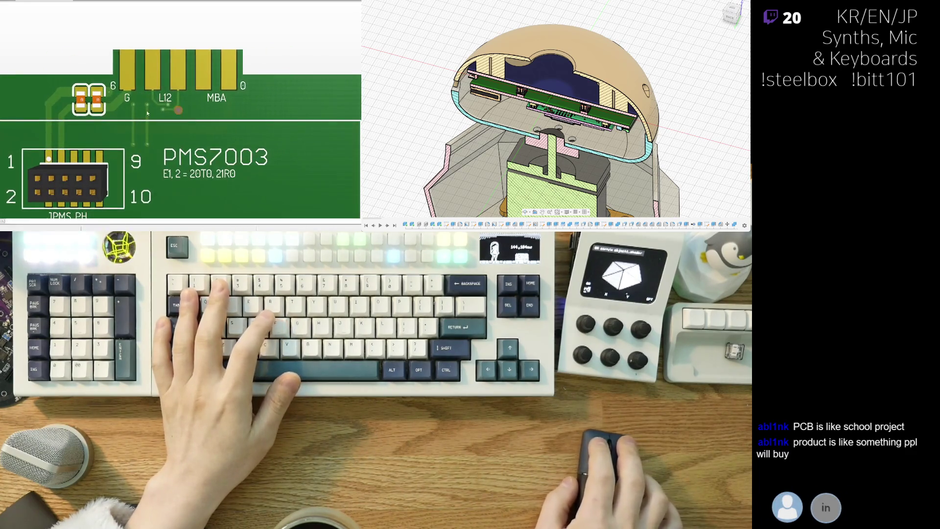
{"action": "key", "text": "2"}
{"action": "scroll", "coordinate": [148, 114], "scroll_direction": "up", "scroll_amount": 2, "text": "ctrl"}
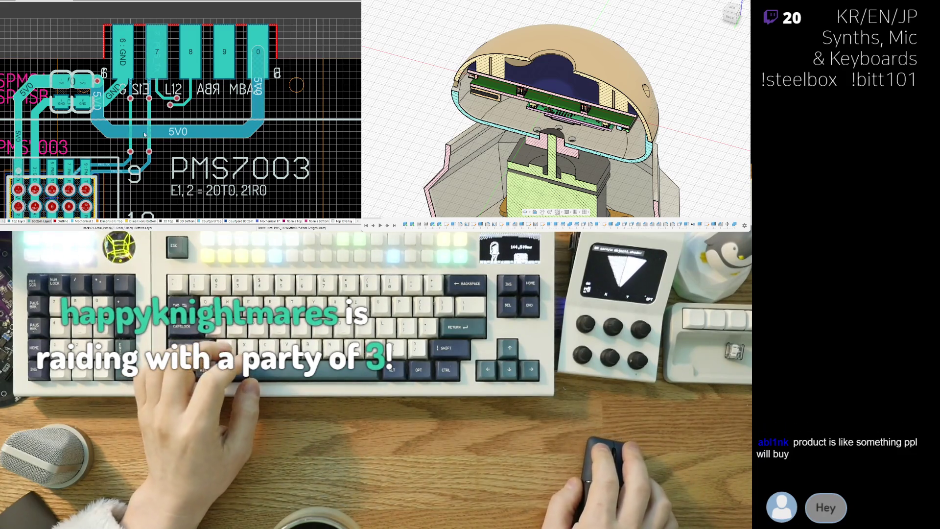
{"action": "scroll", "coordinate": [145, 134], "scroll_direction": "up", "scroll_amount": 1, "text": "ctrl"}
{"action": "scroll", "coordinate": [144, 133], "scroll_direction": "up", "scroll_amount": 1, "text": "ctrl"}
{"action": "scroll", "coordinate": [146, 111], "scroll_direction": "up", "scroll_amount": 1, "text": "ctrl"}
{"action": "scroll", "coordinate": [145, 122], "scroll_direction": "up", "scroll_amount": 1, "text": "ctrl"}
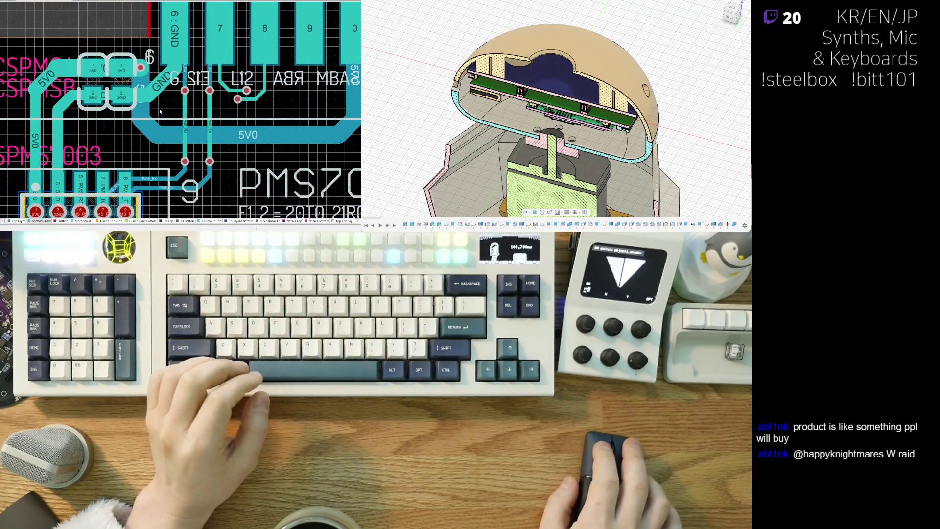
{"action": "scroll", "coordinate": [160, 111], "scroll_direction": "up", "scroll_amount": 1, "text": "ctrl"}
{"action": "scroll", "coordinate": [169, 121], "scroll_direction": "up", "scroll_amount": 1, "text": "ctrl"}
{"action": "scroll", "coordinate": [163, 147], "scroll_direction": "up", "scroll_amount": 1, "text": "ctrl"}
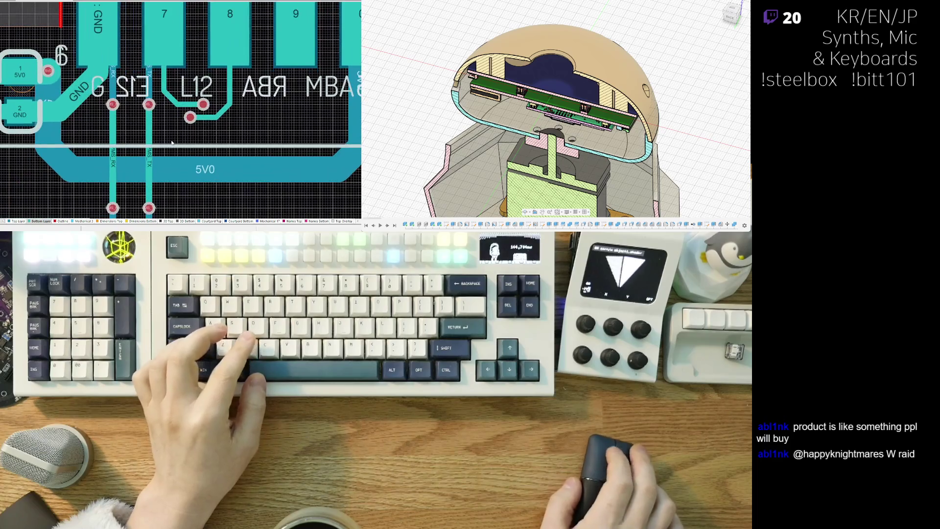
{"action": "scroll", "coordinate": [88, 144], "scroll_direction": "up", "scroll_amount": 1, "text": "ctrl"}
{"action": "scroll", "coordinate": [79, 142], "scroll_direction": "down", "scroll_amount": 1, "text": "ctrl"}
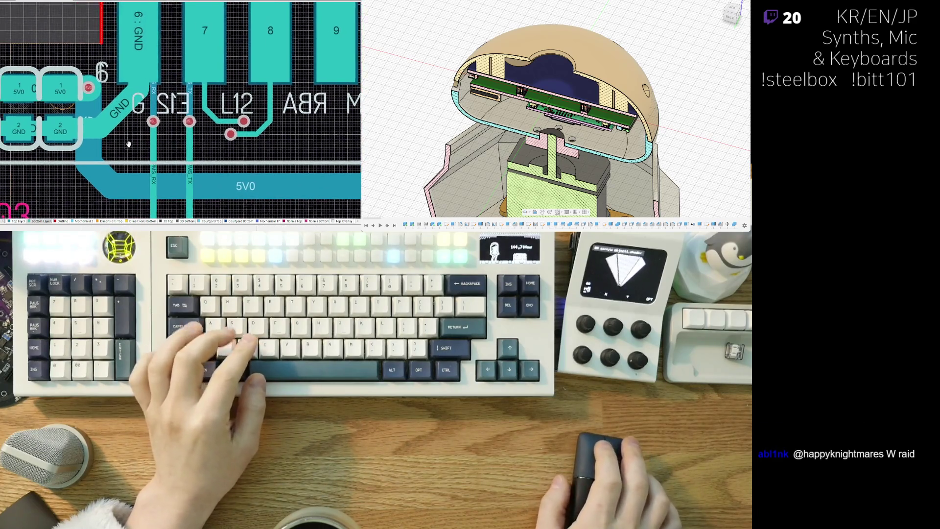
{"action": "scroll", "coordinate": [142, 129], "scroll_direction": "down", "scroll_amount": 1, "text": "ctrl"}
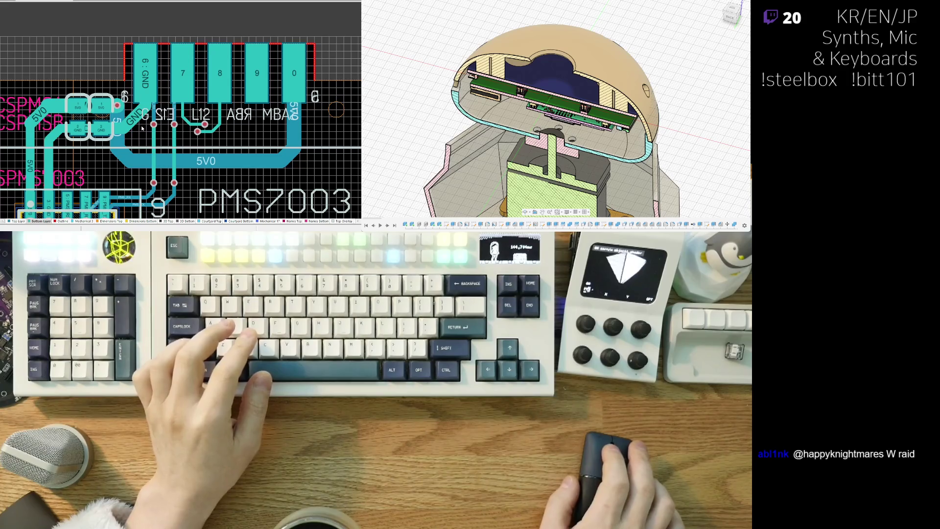
{"action": "scroll", "coordinate": [142, 128], "scroll_direction": "down", "scroll_amount": 2}
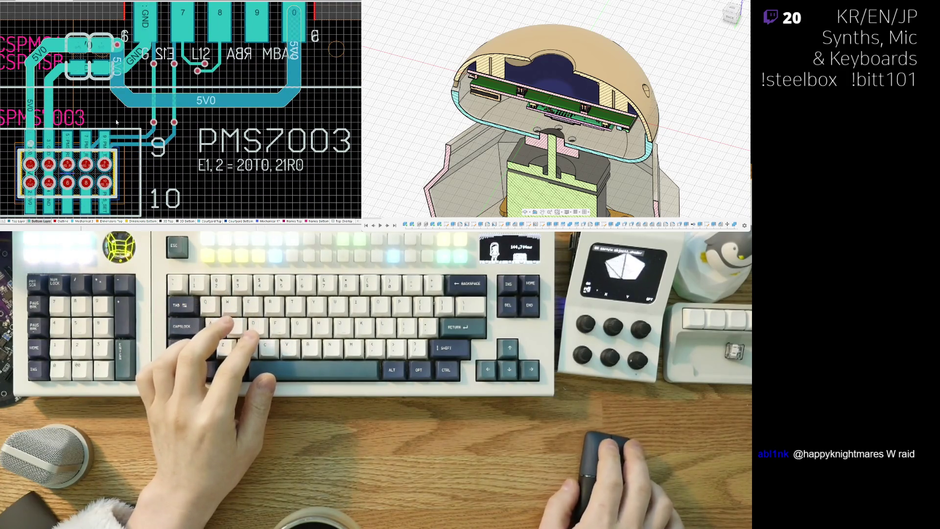
{"action": "scroll", "coordinate": [116, 122], "scroll_direction": "left", "scroll_amount": 1}
{"action": "scroll", "coordinate": [110, 115], "scroll_direction": "up", "scroll_amount": 1}
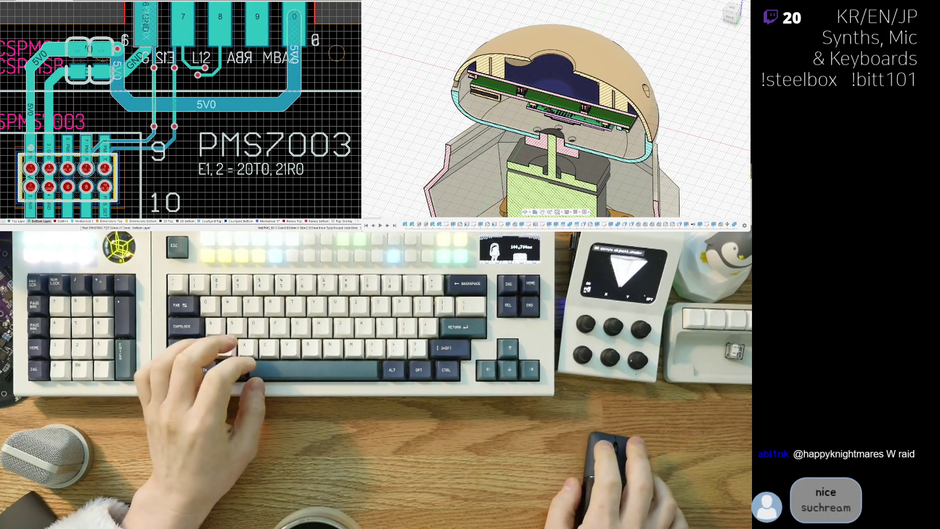
{"action": "scroll", "coordinate": [65, 136], "scroll_direction": "up", "scroll_amount": 1}
{"action": "scroll", "coordinate": [65, 135], "scroll_direction": "up", "scroll_amount": 1}
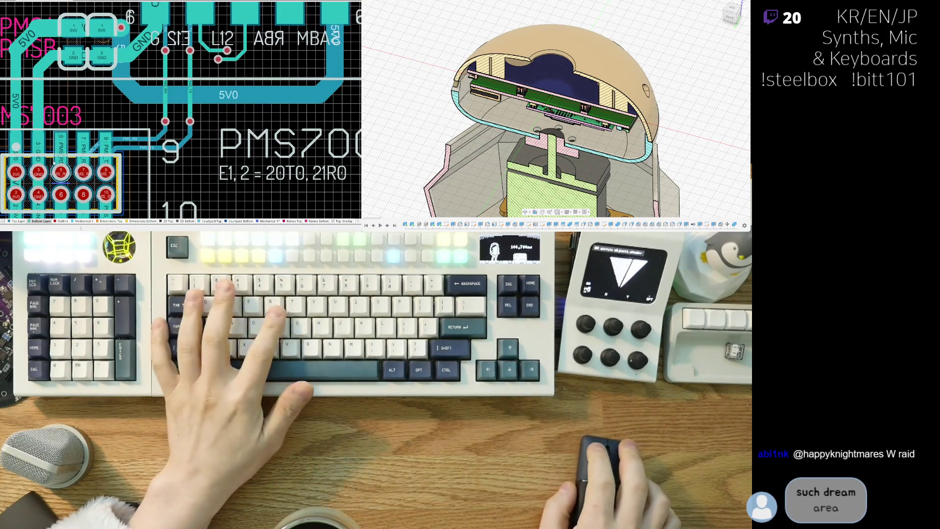
{"action": "scroll", "coordinate": [65, 136], "scroll_direction": "up", "scroll_amount": 1}
Make the Top Layer the active copper layer for routing.
{"action": "key", "text": "KP_Multiply"}
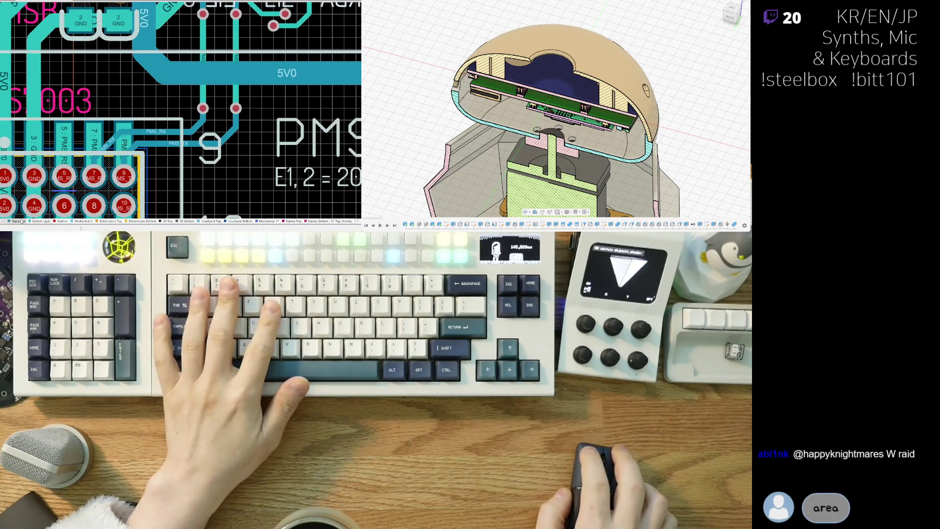
Route the PMS_RST track from header pad 5, diagonal then horizontal, and select it.
{"action": "left_click", "coordinate": [59, 181]}
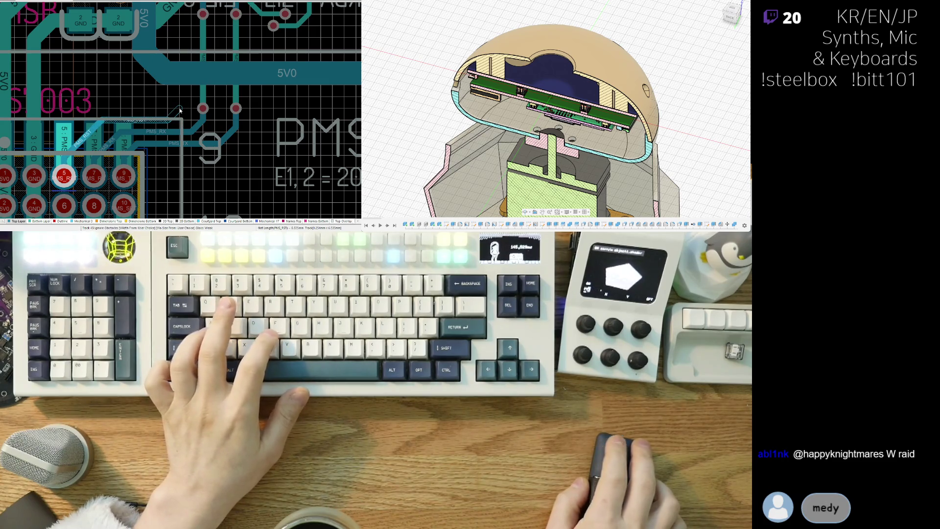
{"action": "scroll", "coordinate": [179, 111], "scroll_direction": "down", "scroll_amount": 1, "text": "ctrl"}
{"action": "scroll", "coordinate": [180, 110], "scroll_direction": "down", "scroll_amount": 1, "text": "ctrl"}
{"action": "scroll", "coordinate": [242, 40], "scroll_direction": "up", "scroll_amount": 3}
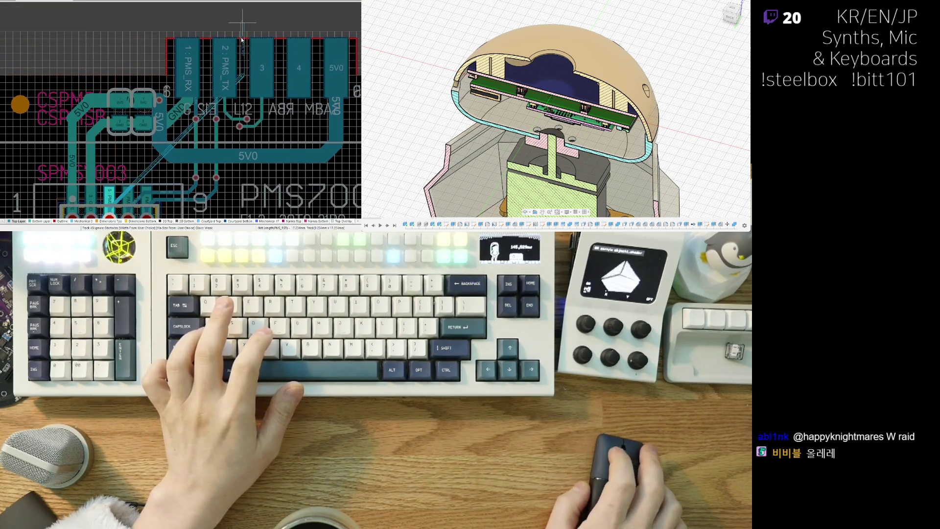
{"action": "scroll", "coordinate": [242, 40], "scroll_direction": "down", "scroll_amount": 1}
{"action": "scroll", "coordinate": [213, 88], "scroll_direction": "down", "scroll_amount": 1}
{"action": "scroll", "coordinate": [185, 138], "scroll_direction": "up", "scroll_amount": 1, "text": "ctrl"}
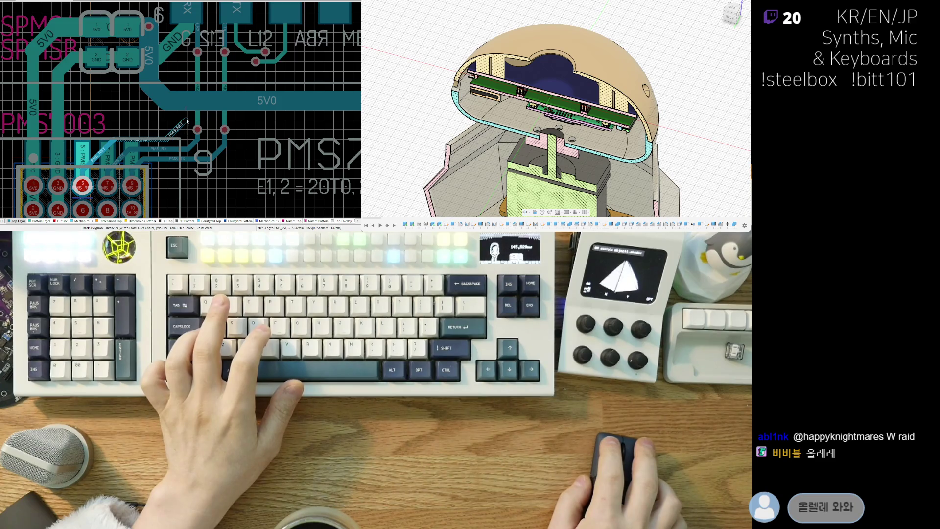
{"action": "left_click", "coordinate": [188, 119]}
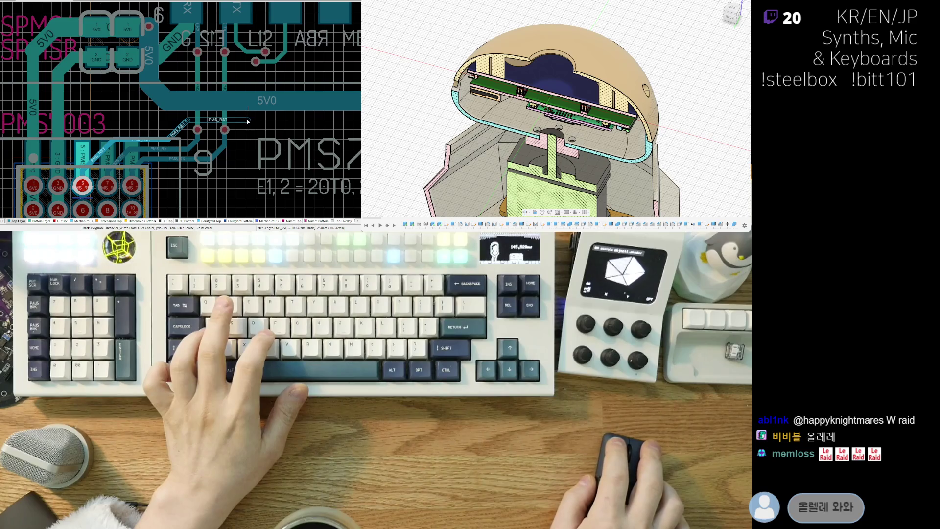
{"action": "left_click", "coordinate": [249, 121]}
{"action": "scroll", "coordinate": [205, 134], "scroll_direction": "up", "scroll_amount": 3, "text": "ctrl"}
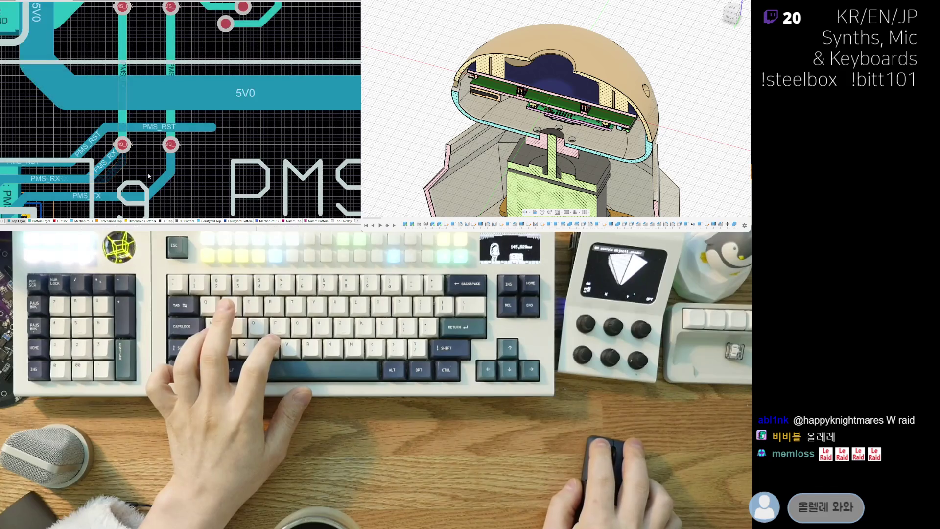
{"action": "scroll", "coordinate": [161, 183], "scroll_direction": "up", "scroll_amount": 1}
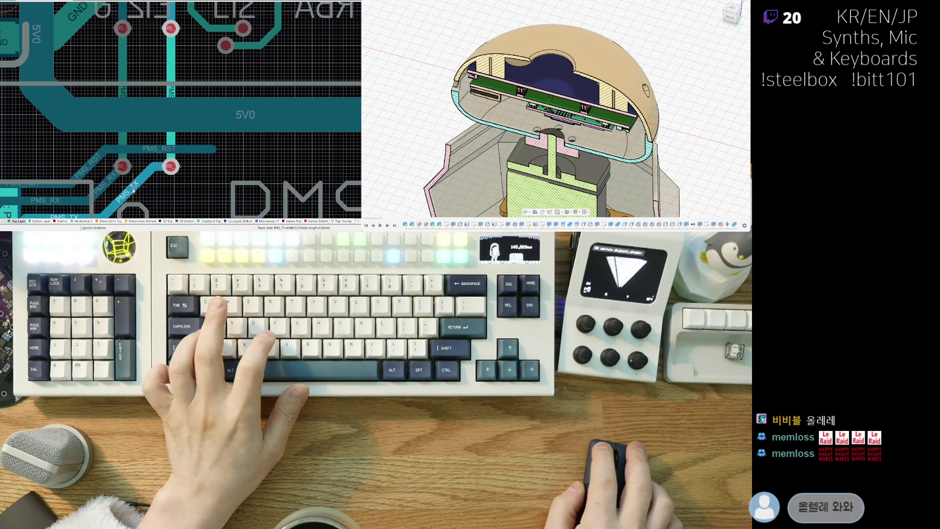
{"action": "right_click_drag", "start_coordinate": [134, 191], "coordinate": [95, 197]}
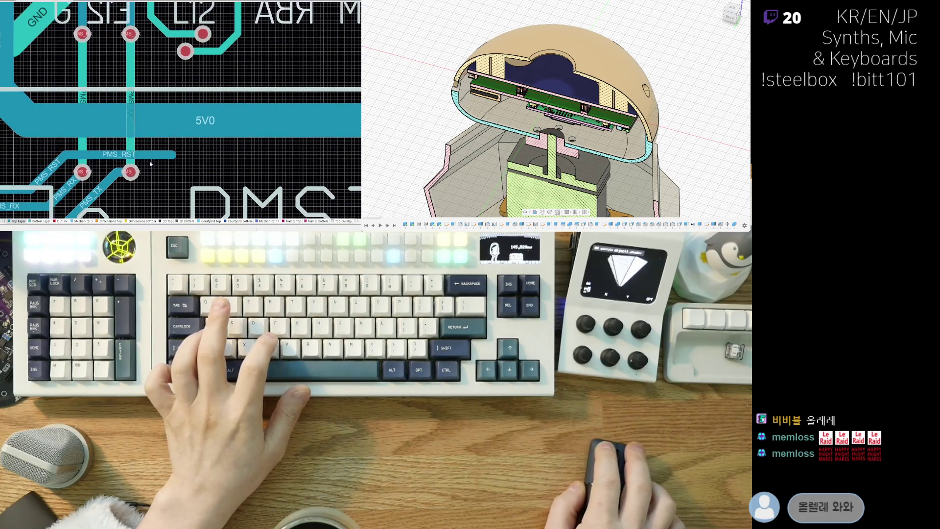
{"action": "left_click", "coordinate": [111, 155]}
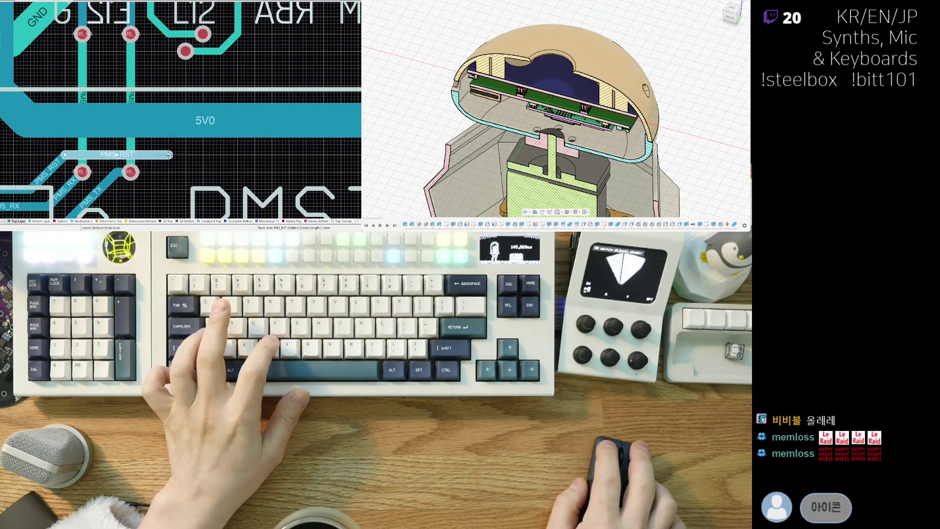
{"action": "right_click_drag", "start_coordinate": [179, 161], "coordinate": [156, 184]}
{"action": "scroll", "coordinate": [151, 184], "scroll_direction": "down", "scroll_amount": 1, "text": "ctrl"}
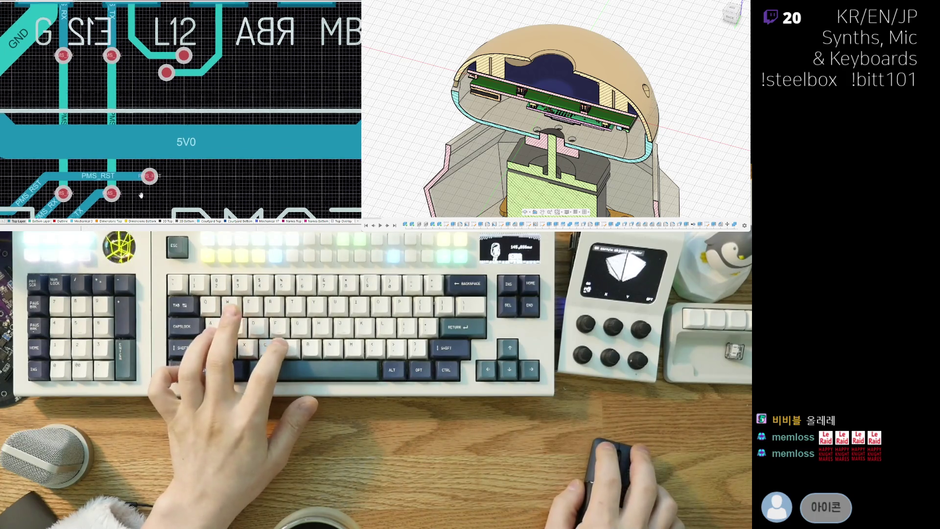
{"action": "scroll", "coordinate": [143, 181], "scroll_direction": "down", "scroll_amount": 1, "text": "ctrl"}
{"action": "scroll", "coordinate": [134, 179], "scroll_direction": "down", "scroll_amount": 1, "text": "ctrl"}
{"action": "scroll", "coordinate": [134, 178], "scroll_direction": "down", "scroll_amount": 1, "text": "ctrl"}
{"action": "scroll", "coordinate": [125, 173], "scroll_direction": "down", "scroll_amount": 1, "text": "ctrl"}
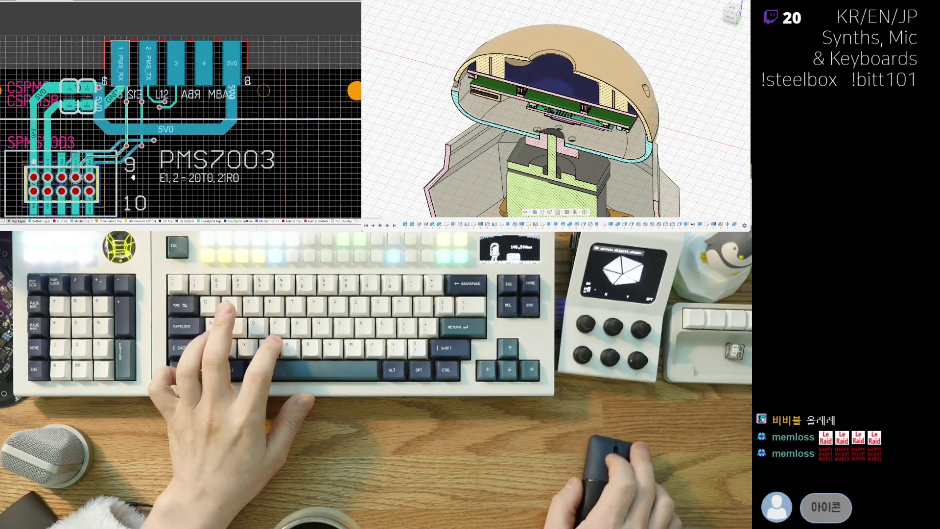
{"action": "right_click_drag", "start_coordinate": [116, 165], "coordinate": [182, 154]}
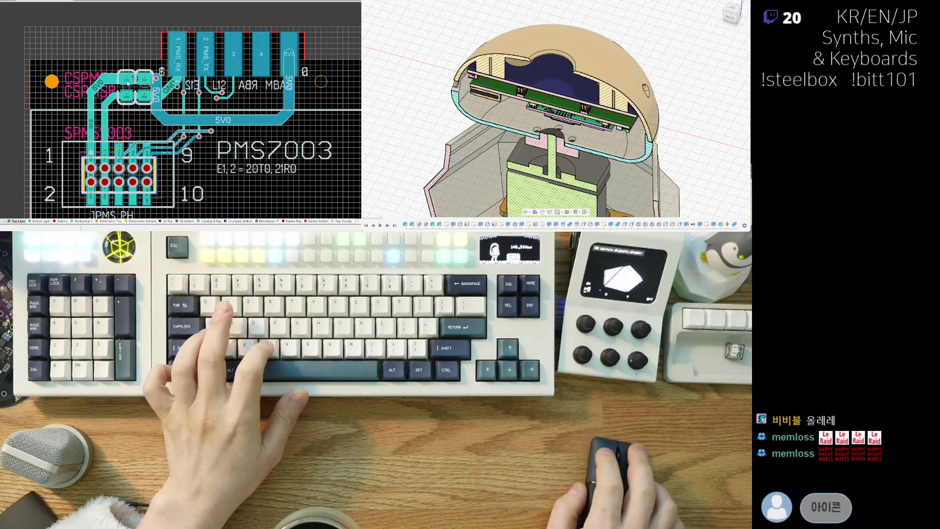
{"action": "scroll", "coordinate": [129, 153], "scroll_direction": "up", "scroll_amount": 1, "text": "ctrl"}
{"action": "scroll", "coordinate": [130, 146], "scroll_direction": "up", "scroll_amount": 1, "text": "ctrl"}
{"action": "scroll", "coordinate": [130, 145], "scroll_direction": "down", "scroll_amount": 1, "text": "ctrl"}
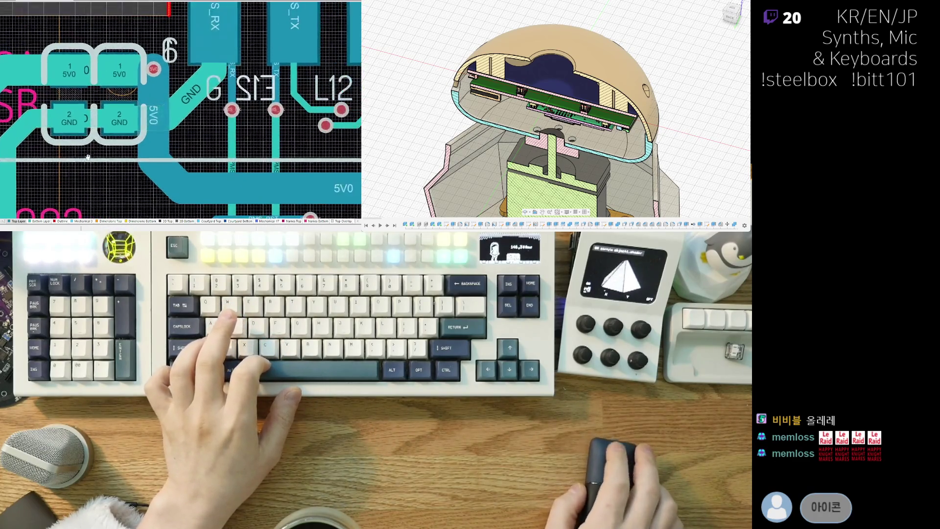
{"action": "scroll", "coordinate": [110, 138], "scroll_direction": "down", "scroll_amount": 1, "text": "ctrl"}
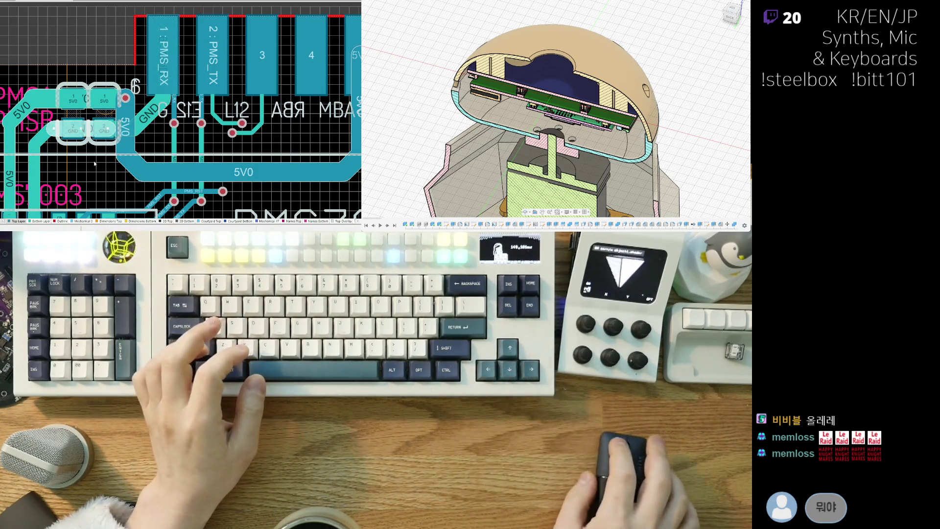
{"action": "left_click", "coordinate": [101, 94]}
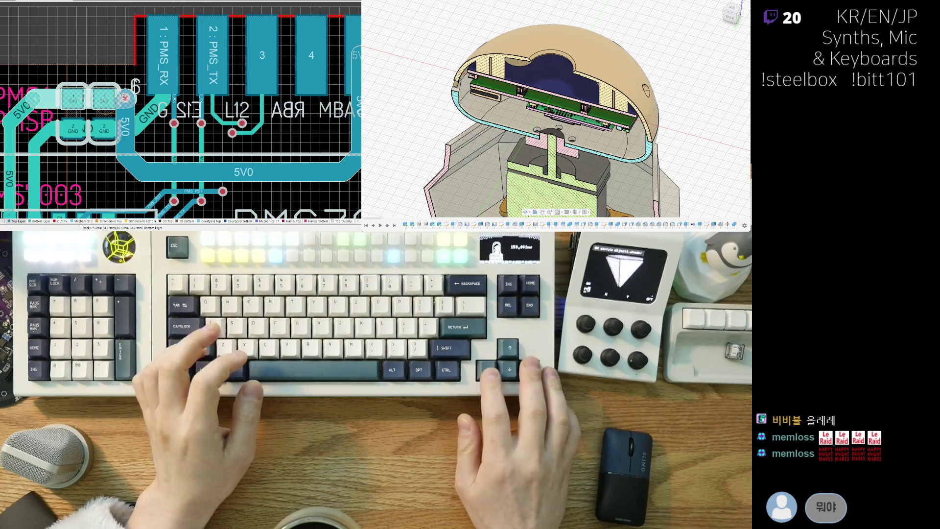
{"action": "left_click", "coordinate": [79, 42]}
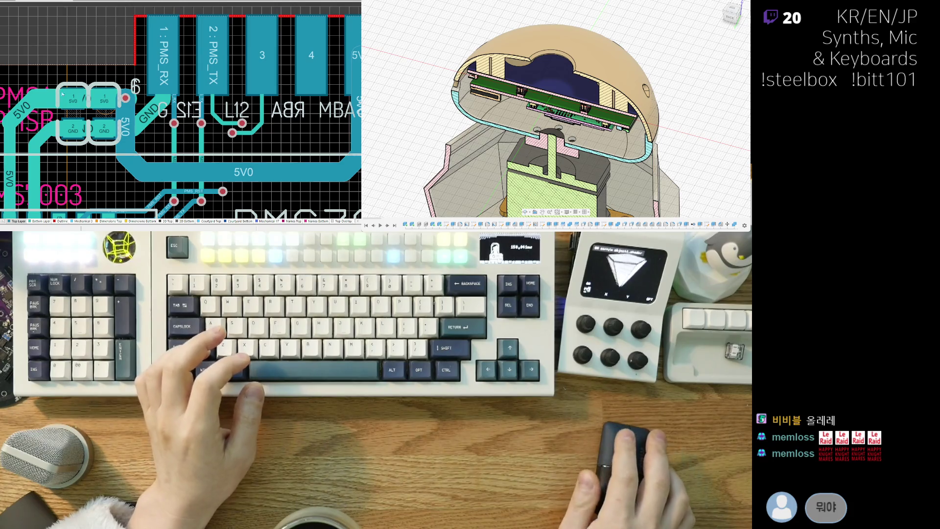
{"action": "left_click", "coordinate": [26, 129]}
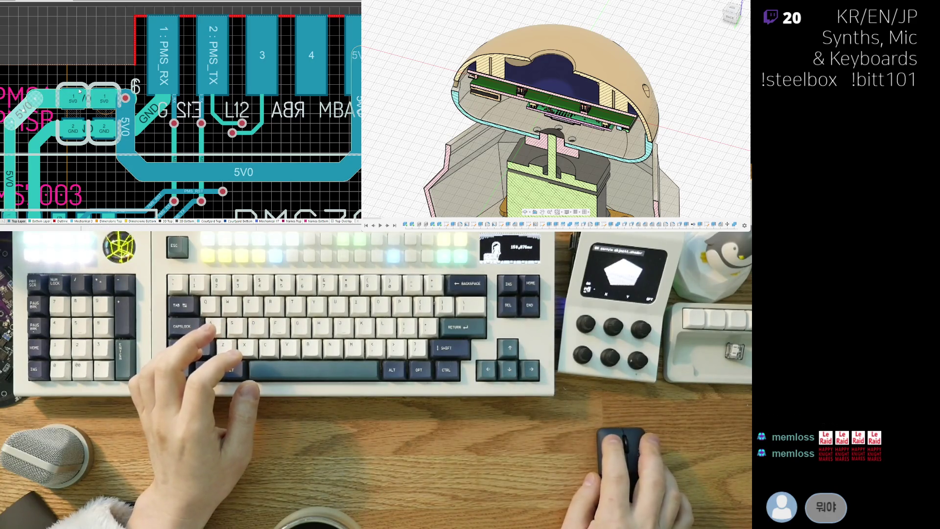
{"action": "left_click", "coordinate": [29, 110]}
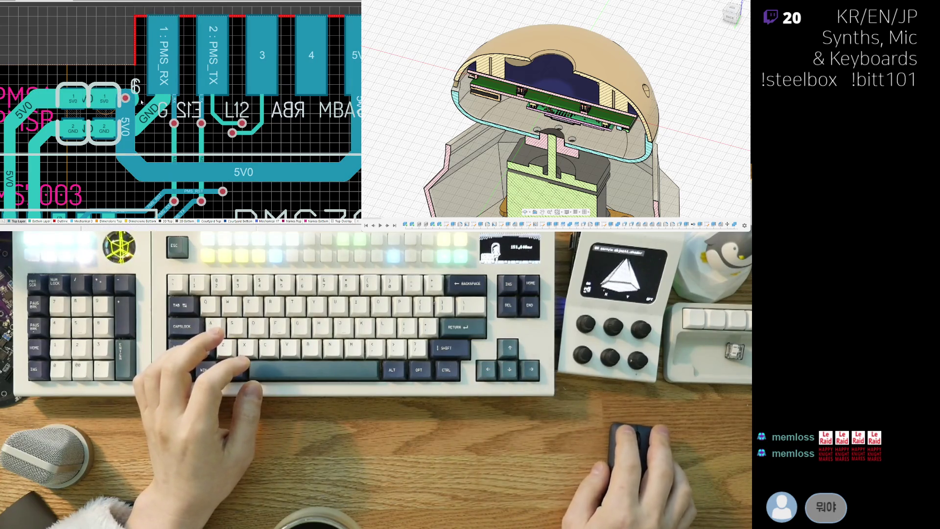
{"action": "key", "text": "ctrl+w"}
{"action": "left_click", "coordinate": [125, 98]}
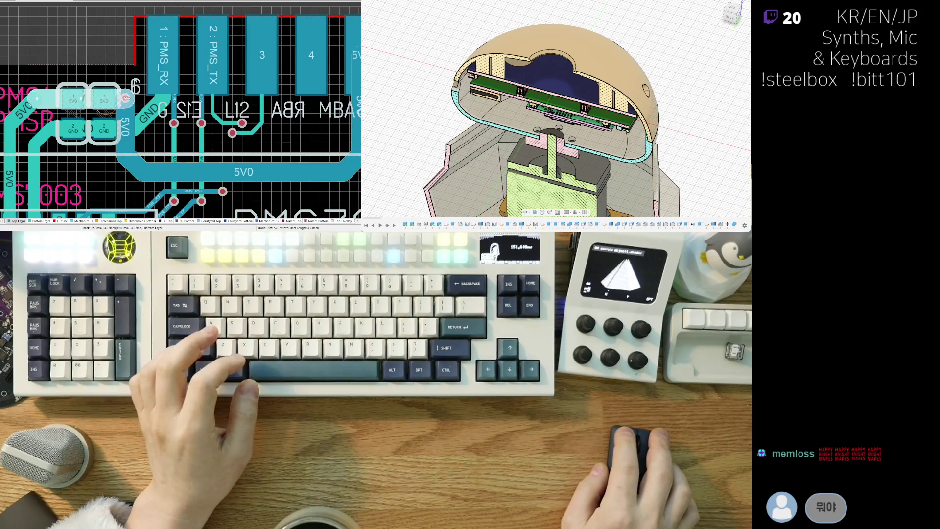
{"action": "right_click_drag", "start_coordinate": [125, 98], "coordinate": [79, 141]}
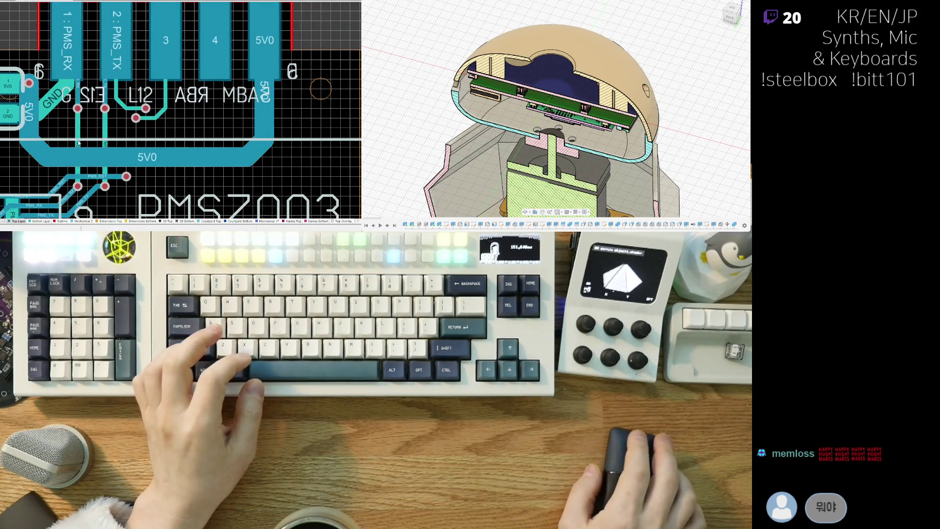
{"action": "scroll", "coordinate": [162, 162], "scroll_direction": "down", "scroll_amount": 2, "text": "ctrl"}
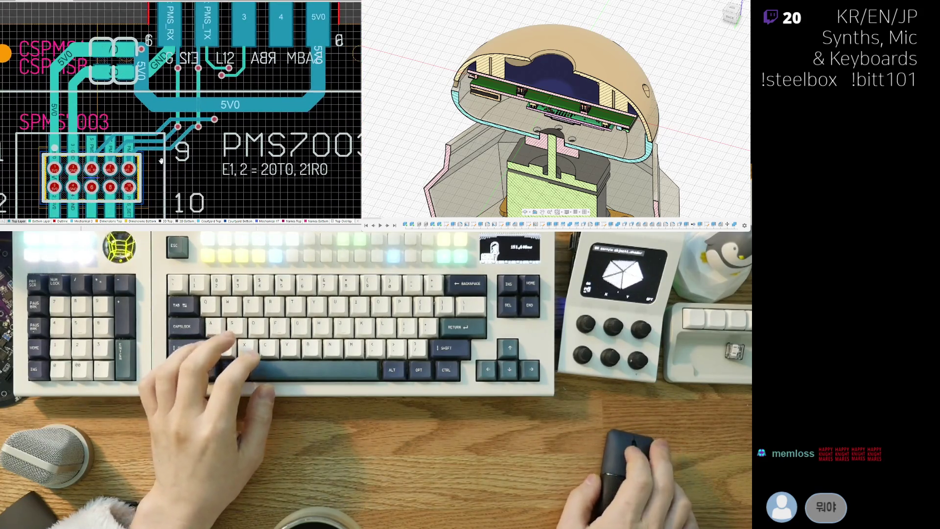
{"action": "scroll", "coordinate": [160, 161], "scroll_direction": "up", "scroll_amount": 1, "text": "ctrl"}
{"action": "scroll", "coordinate": [159, 147], "scroll_direction": "up", "scroll_amount": 1, "text": "ctrl"}
{"action": "scroll", "coordinate": [157, 121], "scroll_direction": "up", "scroll_amount": 2, "text": "ctrl"}
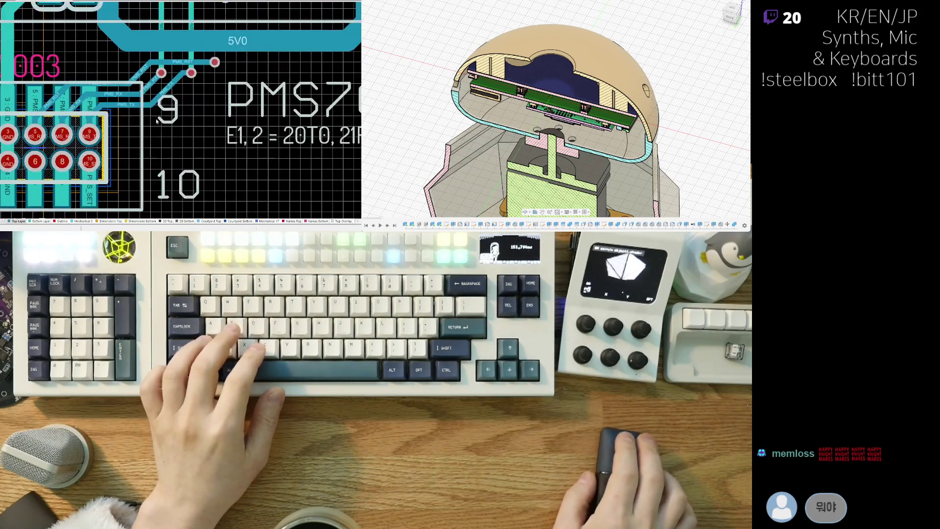
{"action": "scroll", "coordinate": [156, 121], "scroll_direction": "up", "scroll_amount": 1, "text": "ctrl"}
{"action": "scroll", "coordinate": [118, 147], "scroll_direction": "up", "scroll_amount": 1, "text": "ctrl"}
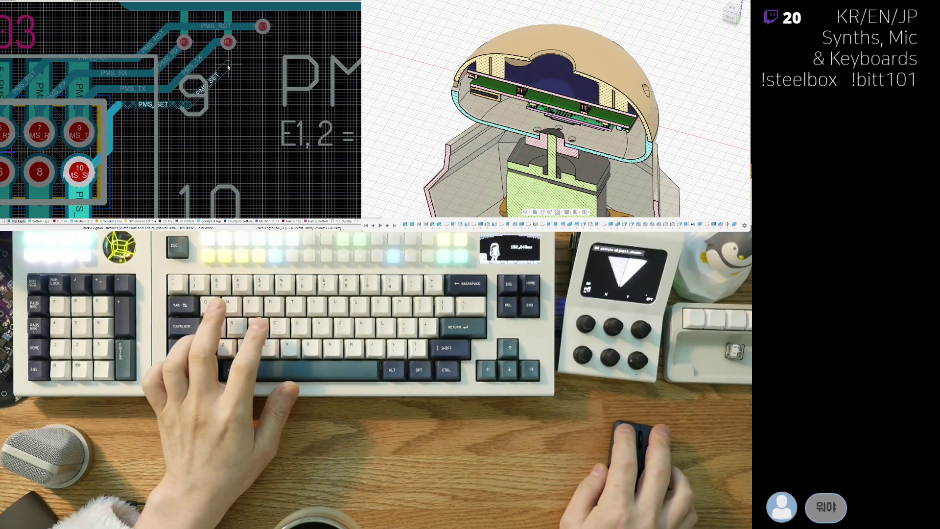
Finish the PMS_SET track on its via and abandon stray PMS_TX/PMS_RST route starts.
{"action": "left_click", "coordinate": [279, 43]}
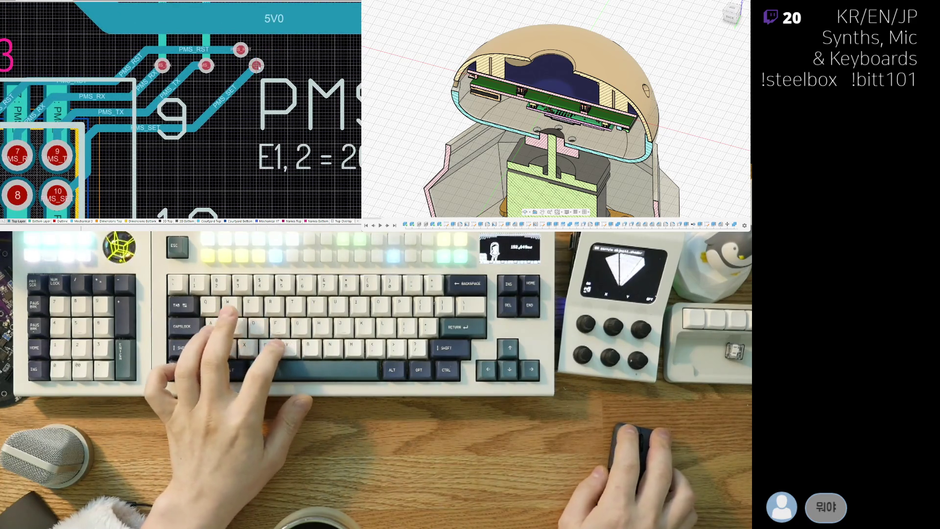
{"action": "left_click", "coordinate": [175, 86]}
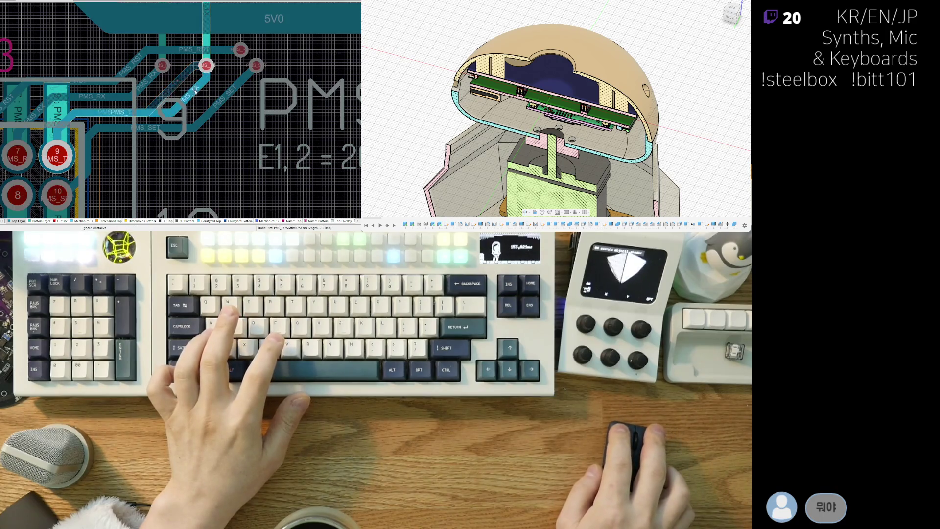
{"action": "key", "text": "Escape"}
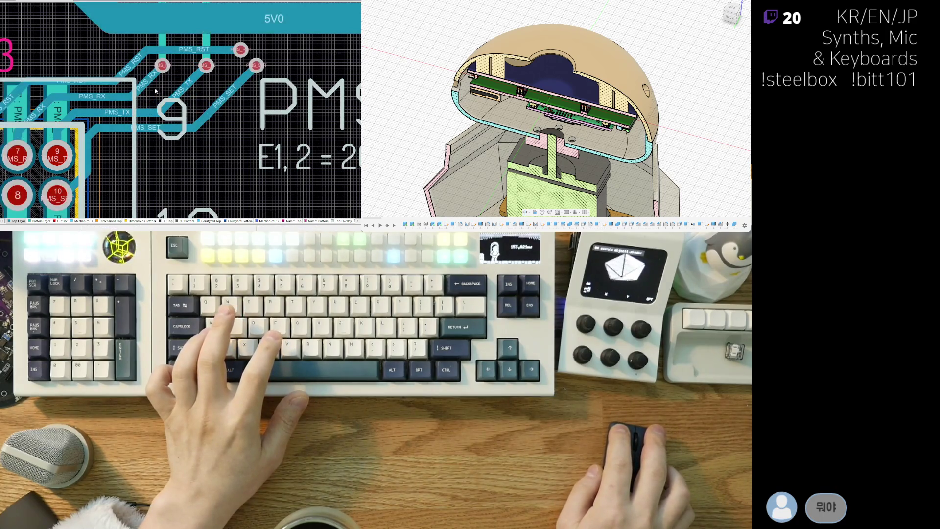
{"action": "left_click", "coordinate": [117, 66]}
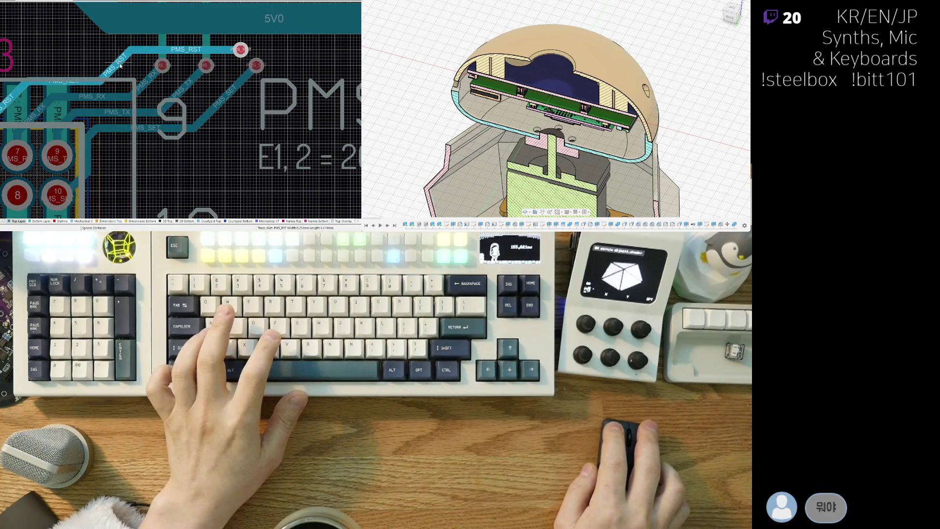
{"action": "scroll", "coordinate": [120, 65], "scroll_direction": "down", "scroll_amount": 3, "text": "ctrl"}
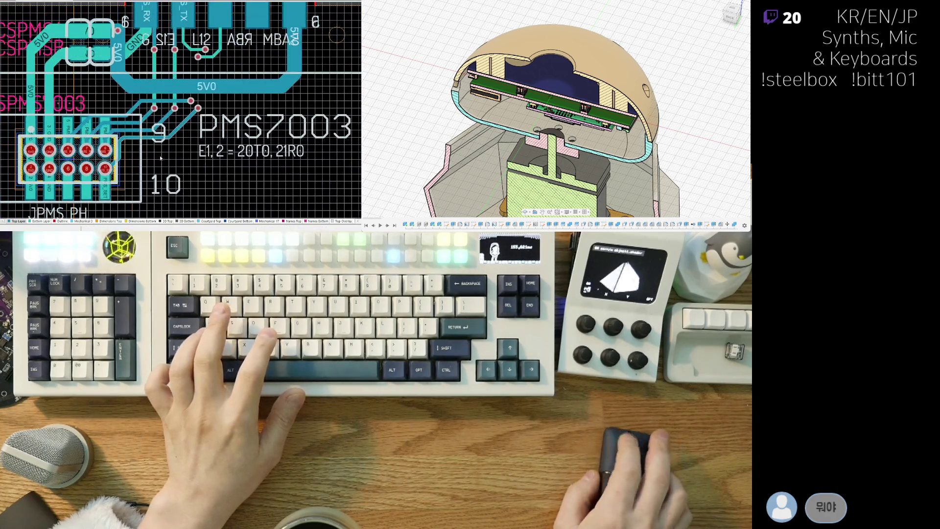
{"action": "scroll", "coordinate": [191, 116], "scroll_direction": "up", "scroll_amount": 3, "text": "ctrl"}
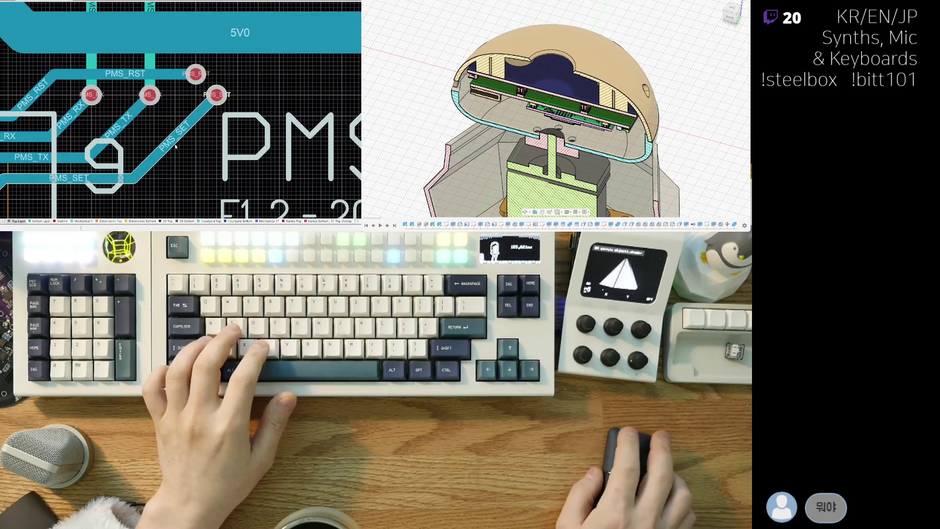
Shift the PMS_SET diagonal run left for spacing and start shrinking the PMS7003 label.
{"action": "left_click", "coordinate": [166, 145]}
{"action": "left_click_drag", "start_coordinate": [157, 145], "coordinate": [153, 145]}
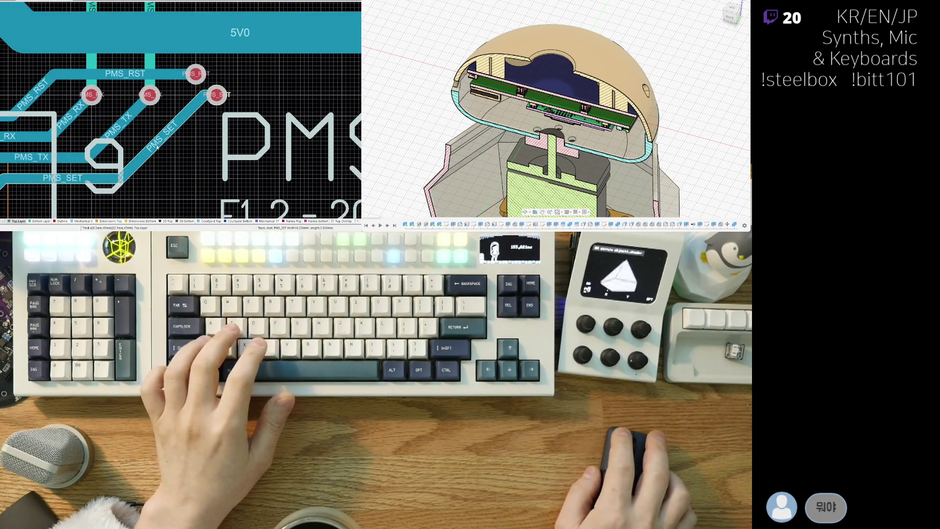
{"action": "scroll", "coordinate": [157, 155], "scroll_direction": "down", "scroll_amount": 1, "text": "ctrl"}
{"action": "scroll", "coordinate": [160, 174], "scroll_direction": "down", "scroll_amount": 2, "text": "ctrl"}
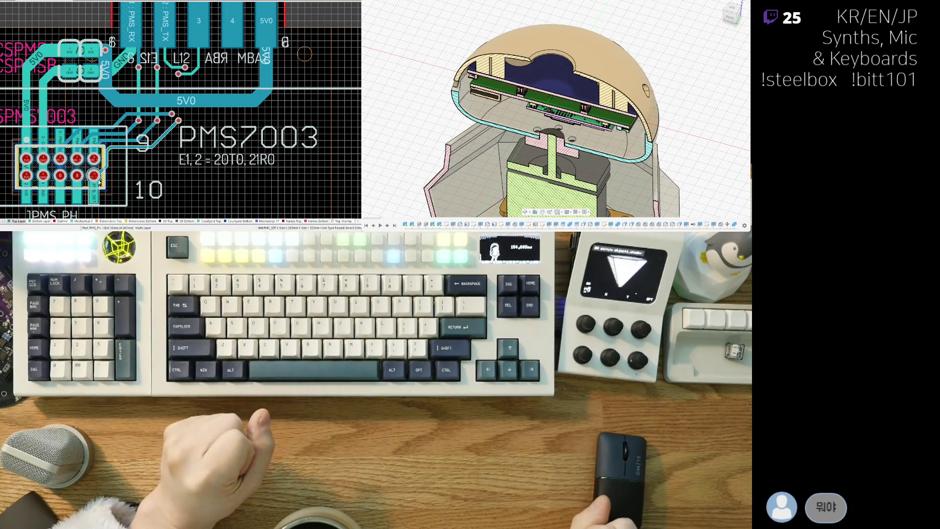
{"action": "scroll", "coordinate": [144, 162], "scroll_direction": "up", "scroll_amount": 1}
{"action": "right_click_drag", "start_coordinate": [145, 162], "coordinate": [130, 166]}
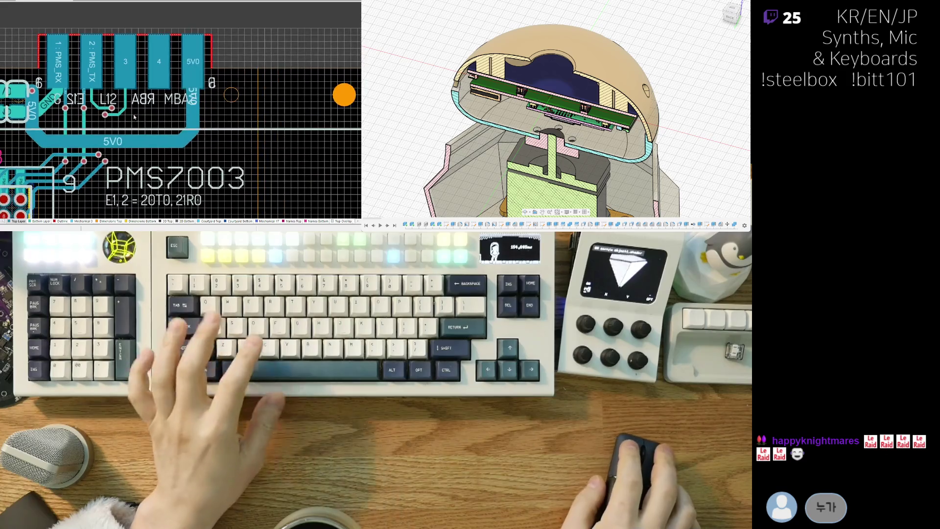
{"action": "scroll", "coordinate": [211, 116], "scroll_direction": "up", "scroll_amount": 1, "text": "ctrl"}
{"action": "scroll", "coordinate": [207, 110], "scroll_direction": "up", "scroll_amount": 2, "text": "ctrl"}
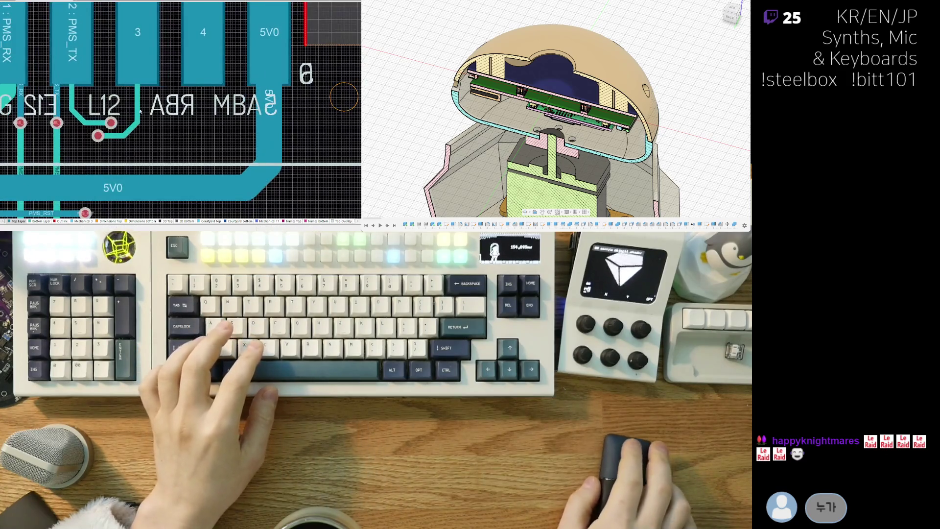
{"action": "scroll", "coordinate": [236, 168], "scroll_direction": "down", "scroll_amount": 2, "text": "ctrl"}
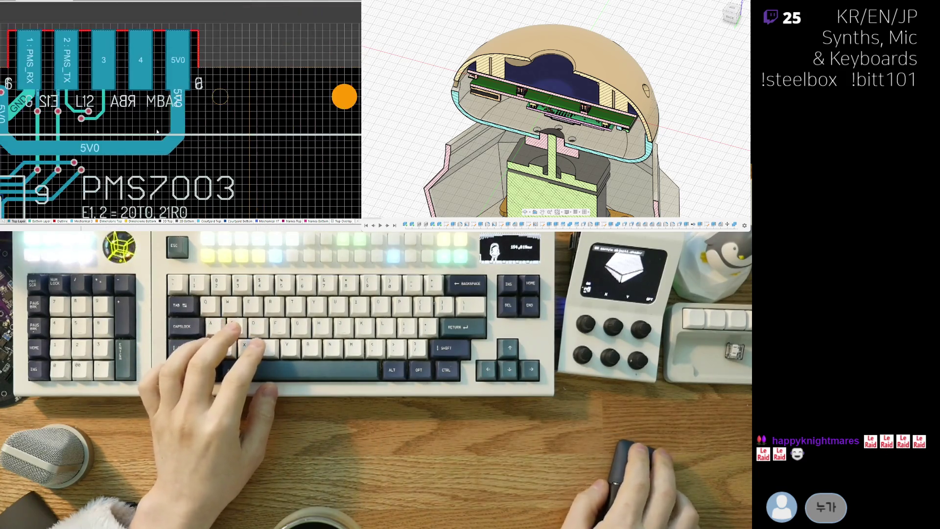
{"action": "scroll", "coordinate": [220, 96], "scroll_direction": "down", "scroll_amount": 1, "text": "ctrl"}
{"action": "scroll", "coordinate": [218, 96], "scroll_direction": "down", "scroll_amount": 1, "text": "ctrl"}
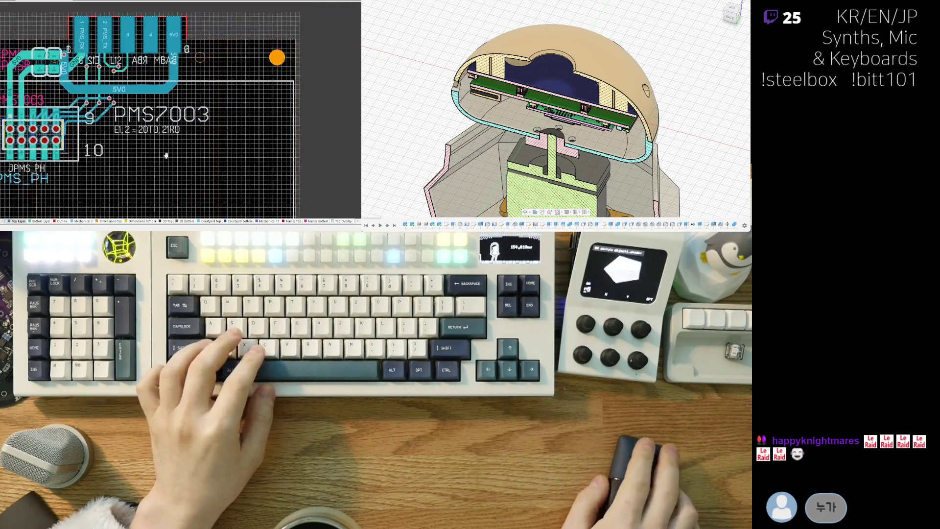
{"action": "scroll", "coordinate": [215, 94], "scroll_direction": "down", "scroll_amount": 1, "text": "ctrl"}
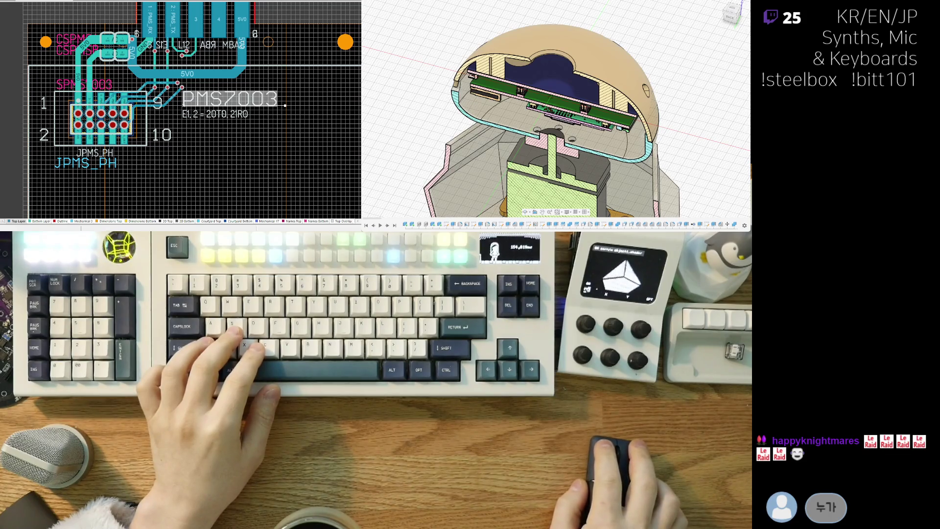
{"action": "left_click_drag", "start_coordinate": [285, 105], "coordinate": [245, 106]}
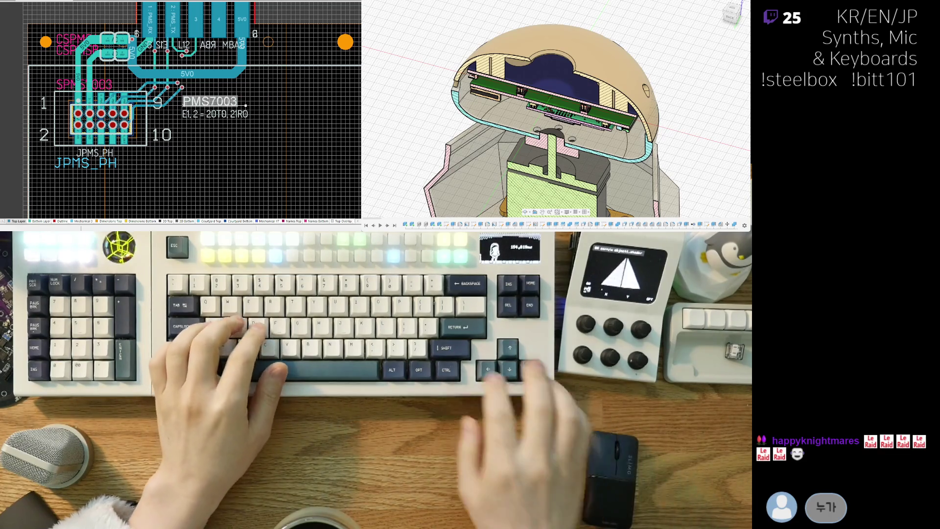
Shrink and reposition the PMS7003 label next to pin 9, checking it in 3D.
{"action": "key", "text": "Return"}
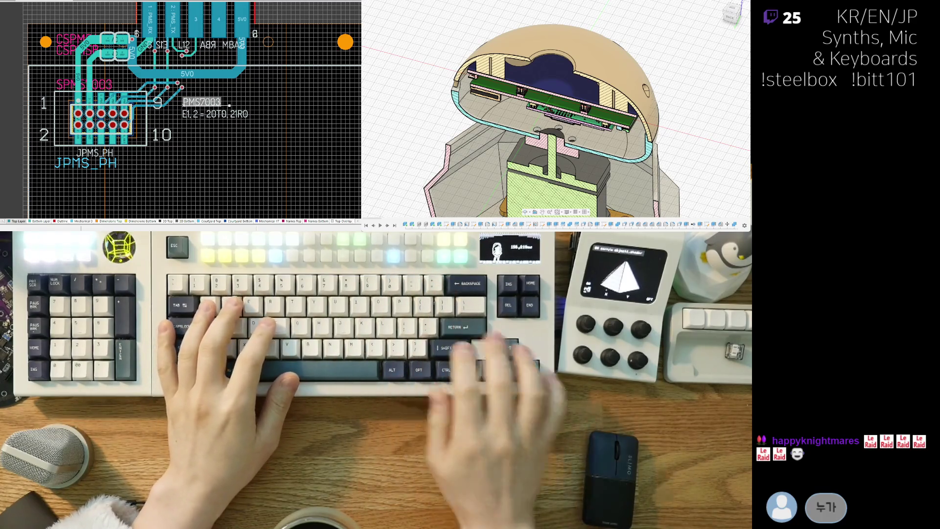
{"action": "scroll", "coordinate": [161, 129], "scroll_direction": "up", "scroll_amount": 1, "text": "ctrl"}
{"action": "scroll", "coordinate": [161, 129], "scroll_direction": "up", "scroll_amount": 1, "text": "ctrl"}
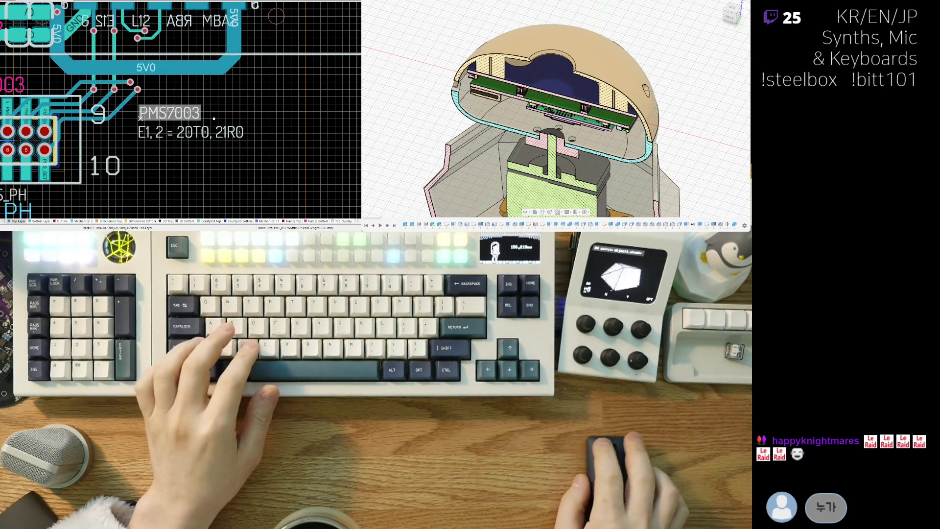
{"action": "left_click_drag", "start_coordinate": [200, 114], "coordinate": [139, 122]}
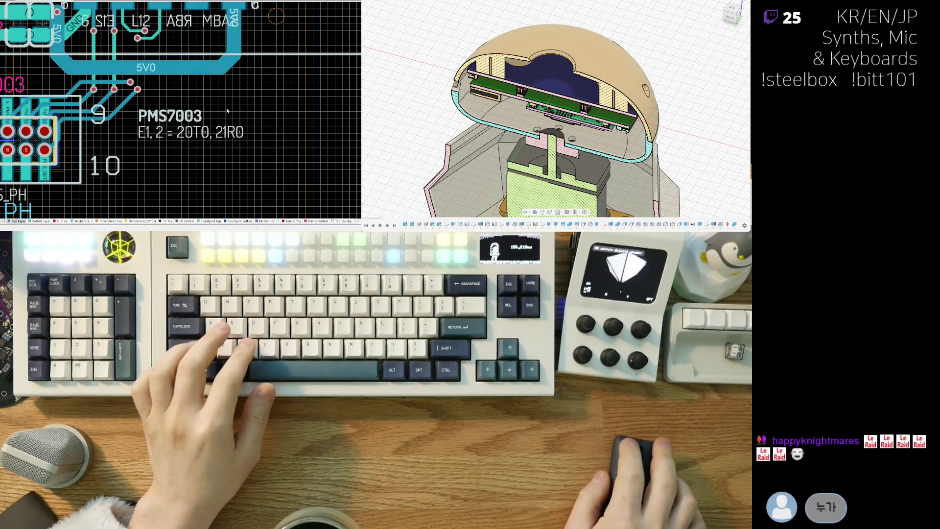
{"action": "scroll", "coordinate": [164, 115], "scroll_direction": "down", "scroll_amount": 1, "text": "ctrl"}
{"action": "scroll", "coordinate": [114, 110], "scroll_direction": "down", "scroll_amount": 1}
{"action": "scroll", "coordinate": [114, 110], "scroll_direction": "down", "scroll_amount": 1, "text": "ctrl"}
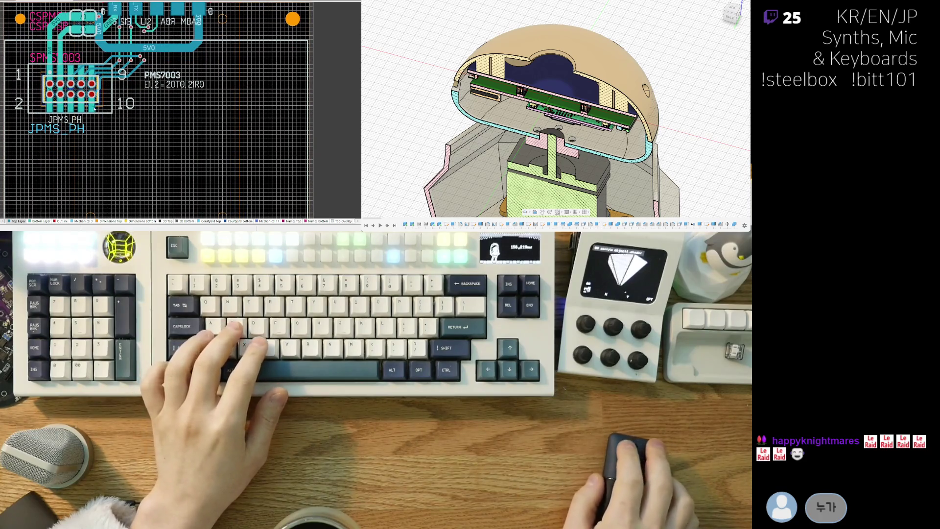
{"action": "scroll", "coordinate": [90, 142], "scroll_direction": "up", "scroll_amount": 1}
{"action": "scroll", "coordinate": [88, 134], "scroll_direction": "up", "scroll_amount": 1, "text": "ctrl"}
{"action": "scroll", "coordinate": [124, 145], "scroll_direction": "up", "scroll_amount": 1}
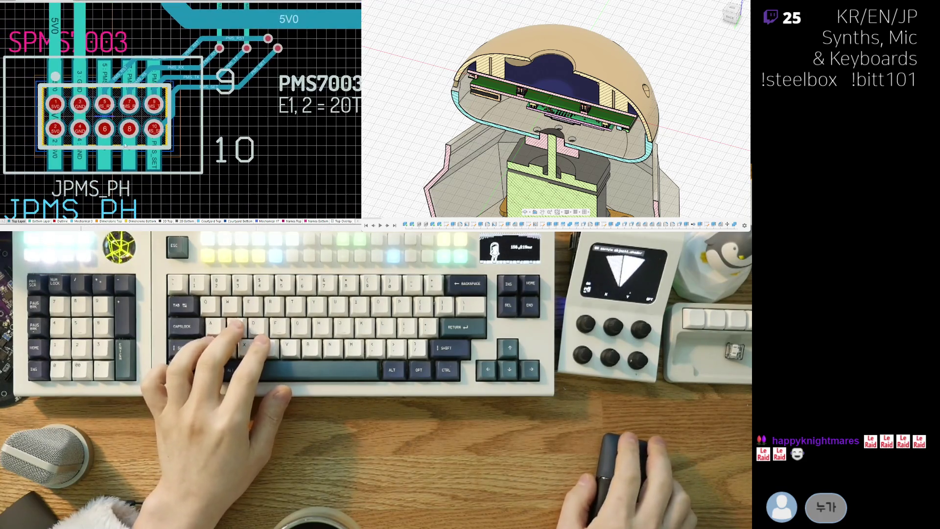
{"action": "scroll", "coordinate": [146, 115], "scroll_direction": "down", "scroll_amount": 1, "text": "ctrl"}
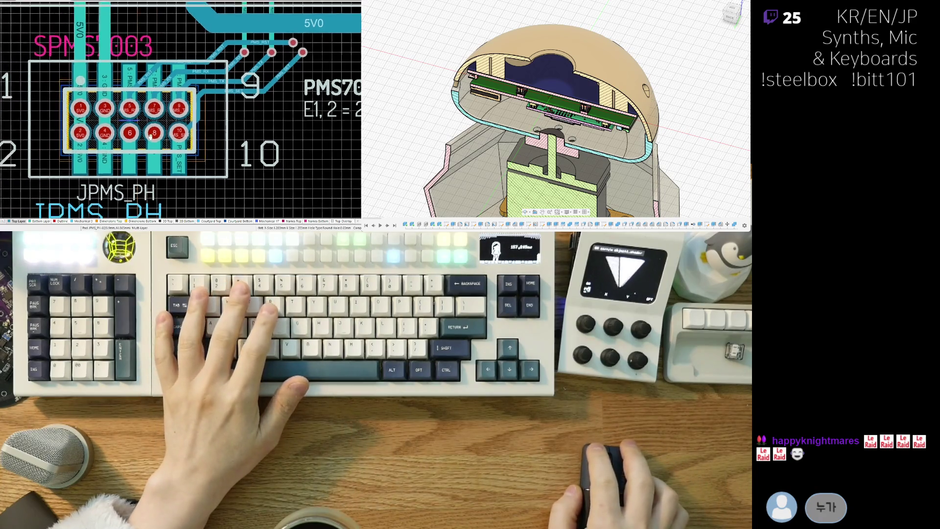
{"action": "scroll", "coordinate": [145, 115], "scroll_direction": "down", "scroll_amount": 1, "text": "ctrl"}
{"action": "scroll", "coordinate": [146, 114], "scroll_direction": "down", "scroll_amount": 2, "text": "ctrl"}
{"action": "key", "text": "3"}
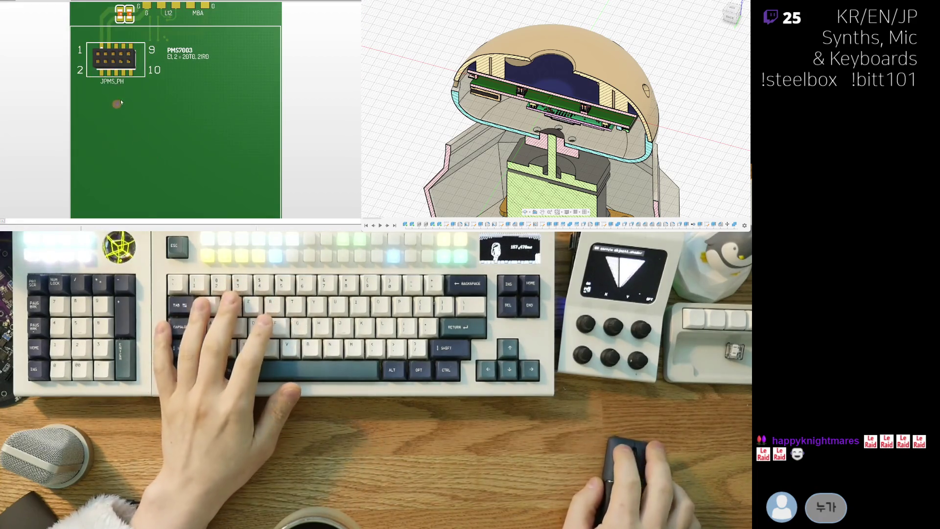
{"action": "scroll", "coordinate": [121, 99], "scroll_direction": "up", "scroll_amount": 1, "text": "ctrl"}
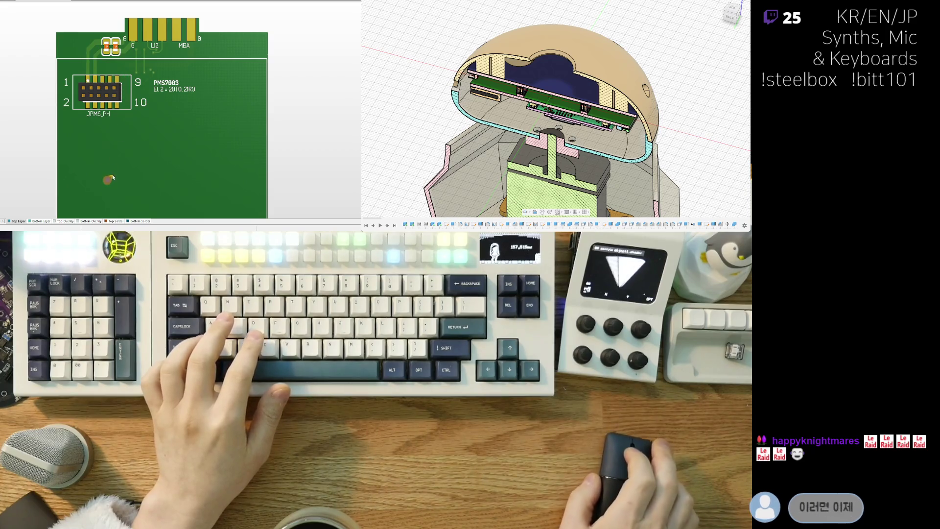
{"action": "scroll", "coordinate": [77, 148], "scroll_direction": "down", "scroll_amount": 3}
{"action": "scroll", "coordinate": [85, 166], "scroll_direction": "down", "scroll_amount": 2}
{"action": "scroll", "coordinate": [105, 69], "scroll_direction": "up", "scroll_amount": 3}
{"action": "key", "text": "2"}
{"action": "scroll", "coordinate": [99, 96], "scroll_direction": "up", "scroll_amount": 2, "text": "ctrl"}
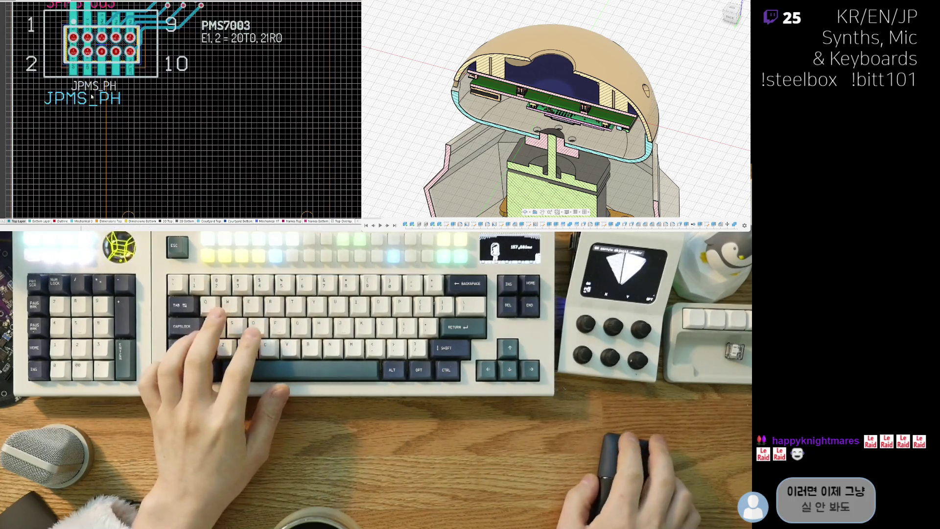
{"action": "left_click", "coordinate": [78, 101]}
Move the JPMS_PH designator beside the connector outline.
{"action": "left_click_drag", "start_coordinate": [81, 99], "coordinate": [94, 86]}
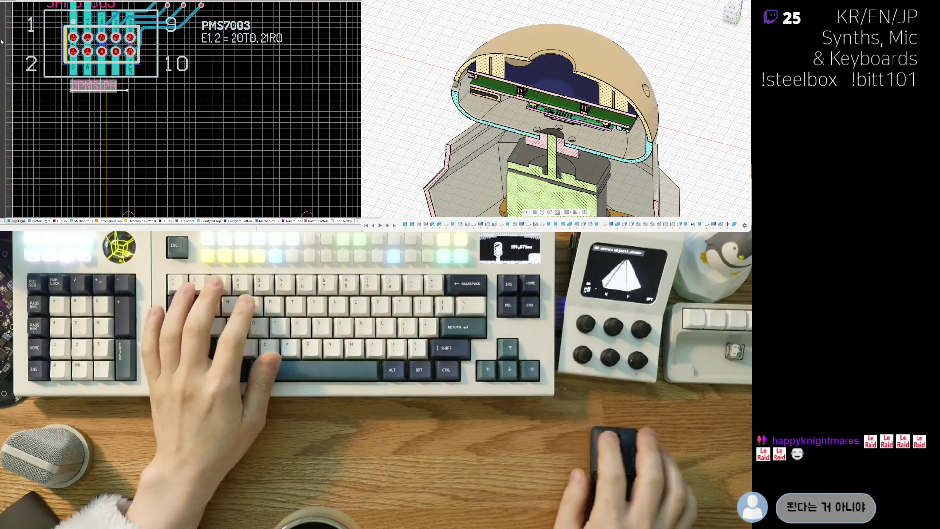
{"action": "scroll", "coordinate": [53, 125], "scroll_direction": "up", "scroll_amount": 1}
{"action": "scroll", "coordinate": [52, 125], "scroll_direction": "down", "scroll_amount": 1, "text": "ctrl"}
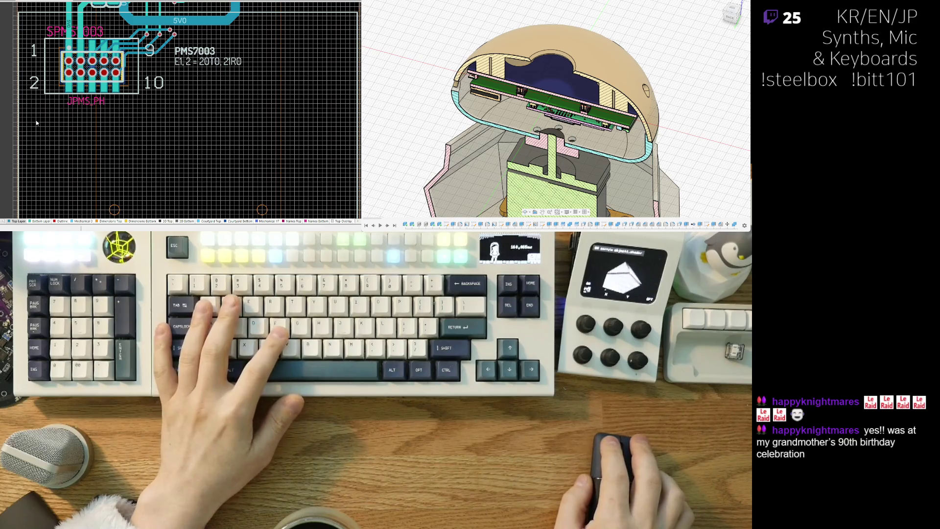
{"action": "scroll", "coordinate": [71, 117], "scroll_direction": "up", "scroll_amount": 2}
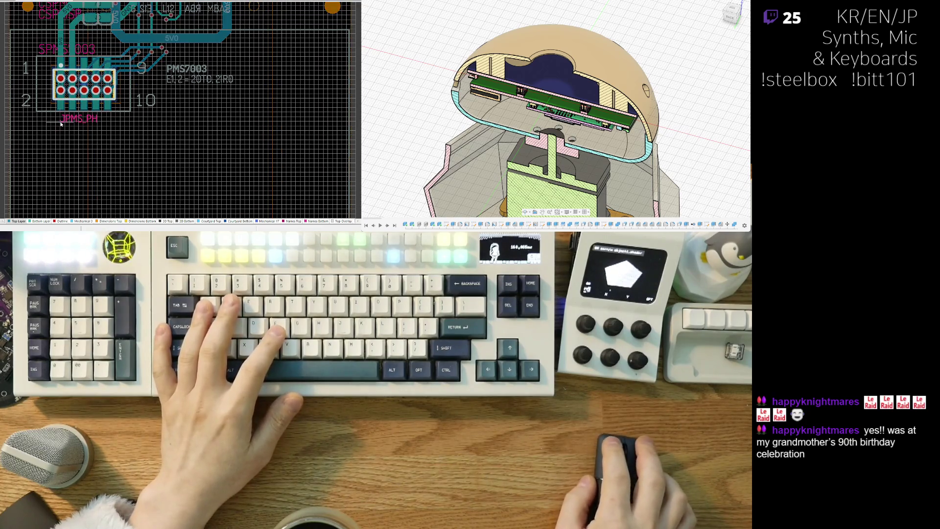
{"action": "scroll", "coordinate": [65, 125], "scroll_direction": "up", "scroll_amount": 2, "text": "ctrl"}
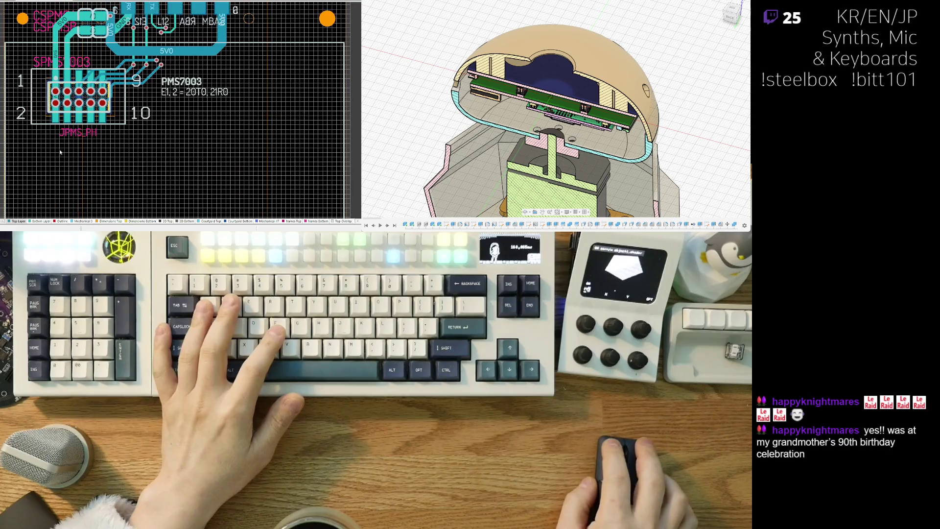
{"action": "scroll", "coordinate": [58, 140], "scroll_direction": "up", "scroll_amount": 1, "text": "ctrl"}
{"action": "scroll", "coordinate": [39, 169], "scroll_direction": "up", "scroll_amount": 1, "text": "ctrl"}
{"action": "scroll", "coordinate": [26, 146], "scroll_direction": "up", "scroll_amount": 2}
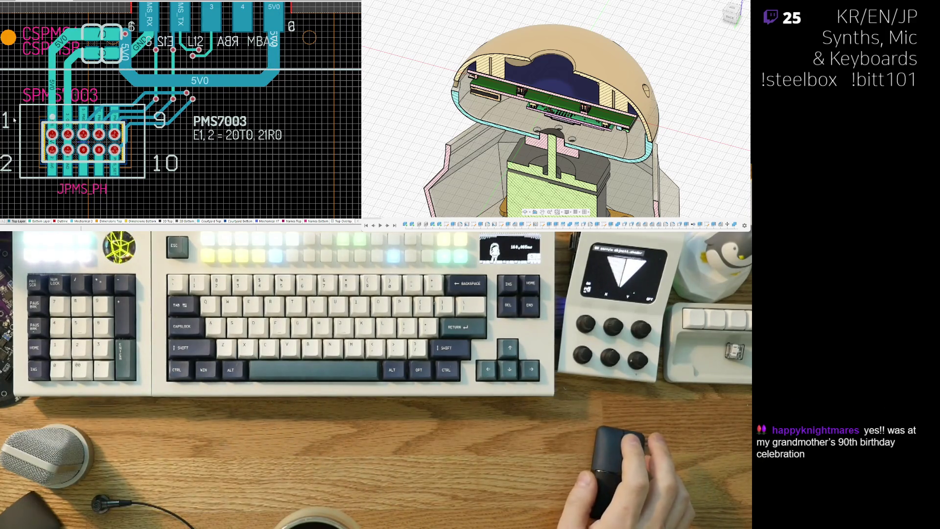
{"action": "right_click_drag", "start_coordinate": [14, 122], "coordinate": [20, 113]}
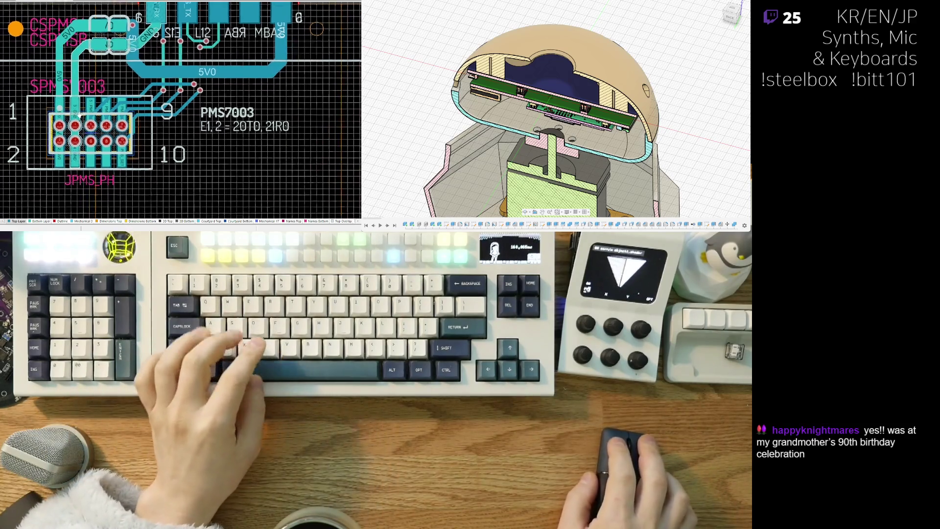
{"action": "right_click_drag", "start_coordinate": [80, 115], "coordinate": [74, 111]}
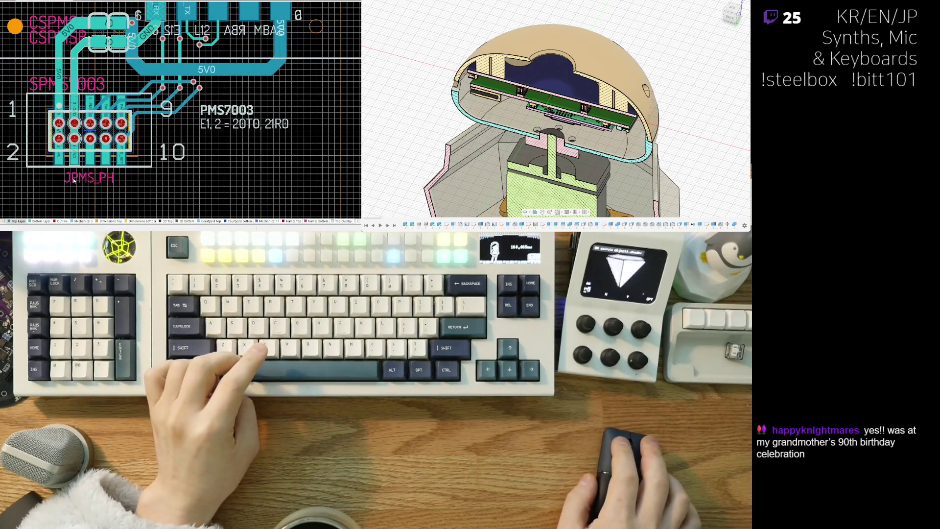
{"action": "right_click_drag", "start_coordinate": [74, 181], "coordinate": [76, 170]}
{"action": "scroll", "coordinate": [75, 171], "scroll_direction": "up", "scroll_amount": 2, "text": "ctrl"}
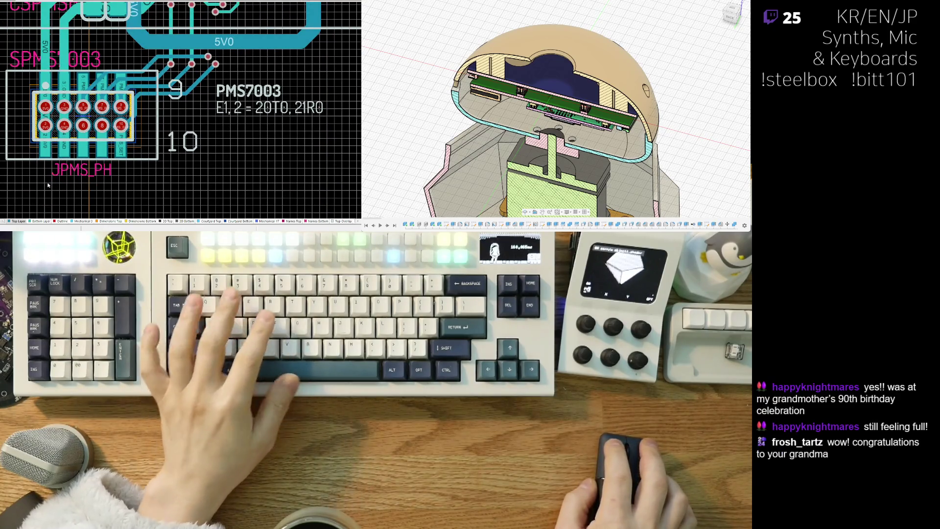
{"action": "scroll", "coordinate": [34, 174], "scroll_direction": "down", "scroll_amount": 1, "text": "ctrl"}
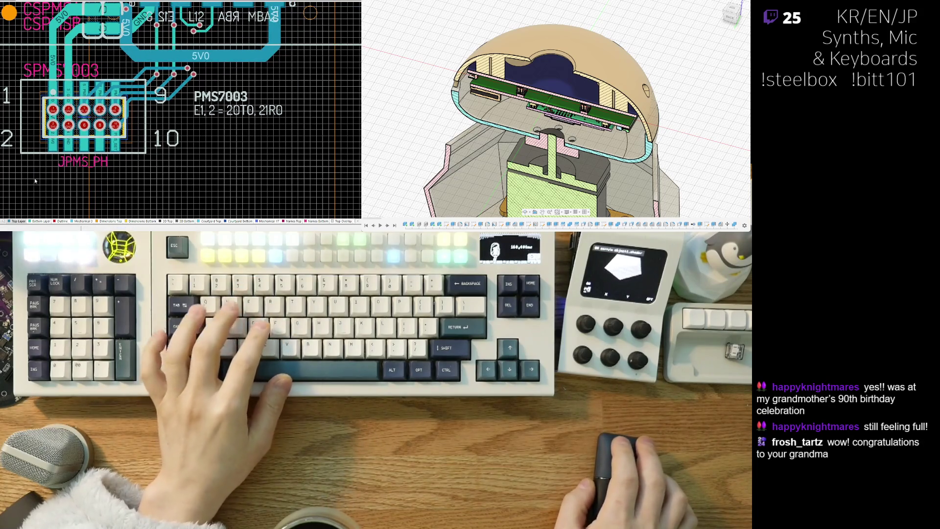
{"action": "scroll", "coordinate": [35, 174], "scroll_direction": "down", "scroll_amount": 1, "text": "ctrl"}
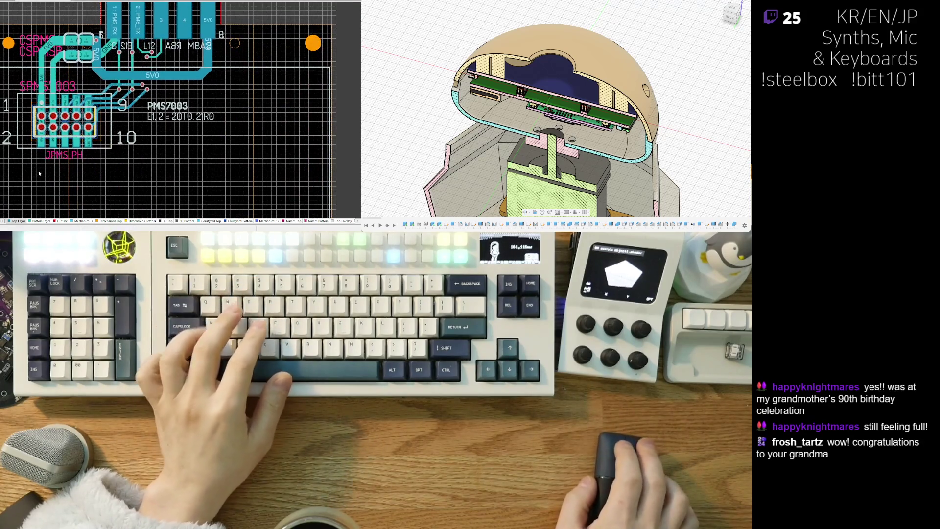
Preview the board in 3D, return to 2D, and switch to the schematic sheet.
{"action": "key", "text": "3"}
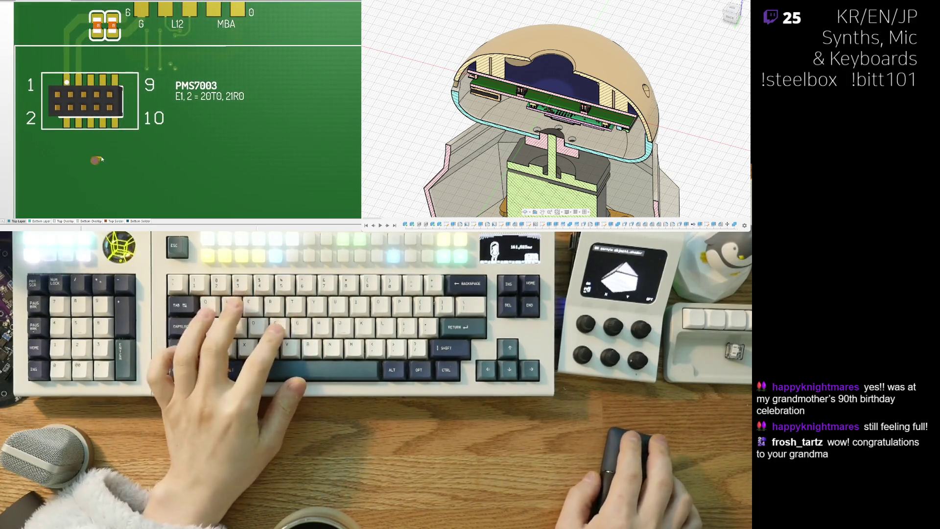
{"action": "key", "text": "2"}
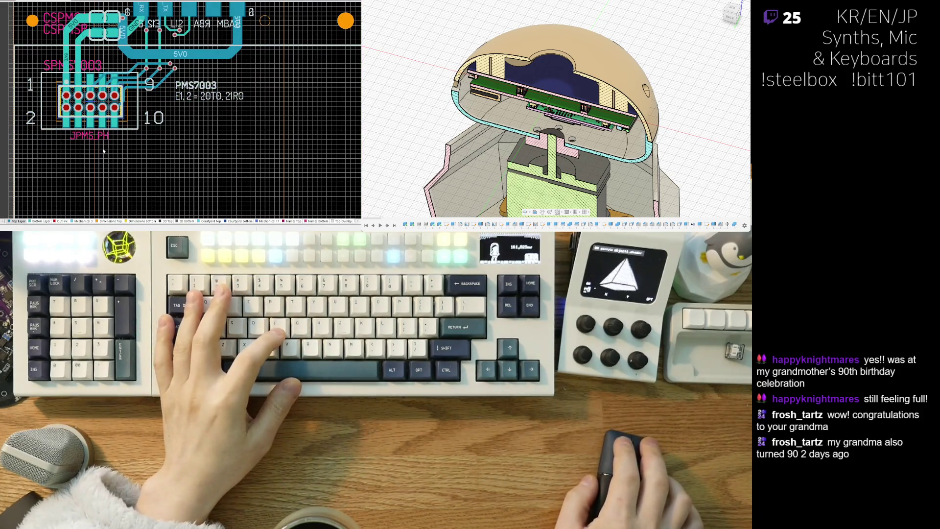
{"action": "right_click_drag", "start_coordinate": [93, 158], "coordinate": [96, 126]}
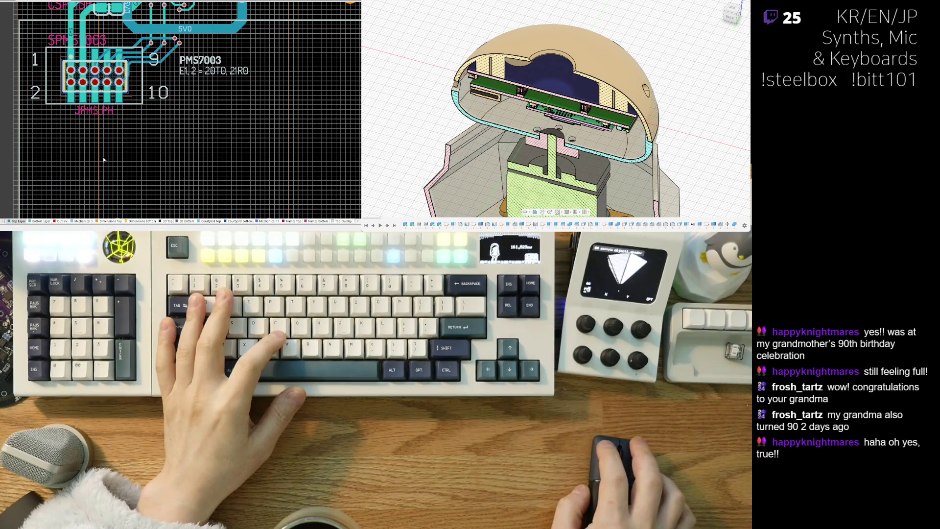
{"action": "scroll", "coordinate": [104, 159], "scroll_direction": "up", "scroll_amount": 2, "text": "ctrl"}
{"action": "scroll", "coordinate": [92, 170], "scroll_direction": "up", "scroll_amount": 1, "text": "ctrl"}
{"action": "scroll", "coordinate": [81, 180], "scroll_direction": "up", "scroll_amount": 1, "text": "ctrl"}
{"action": "scroll", "coordinate": [68, 190], "scroll_direction": "up", "scroll_amount": 1, "text": "ctrl"}
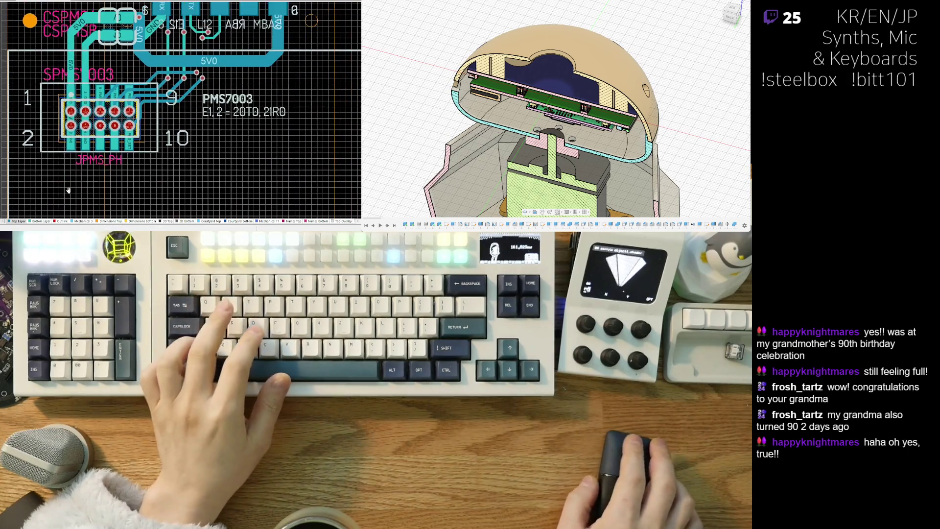
{"action": "scroll", "coordinate": [68, 188], "scroll_direction": "down", "scroll_amount": 1}
{"action": "scroll", "coordinate": [66, 139], "scroll_direction": "down", "scroll_amount": 1}
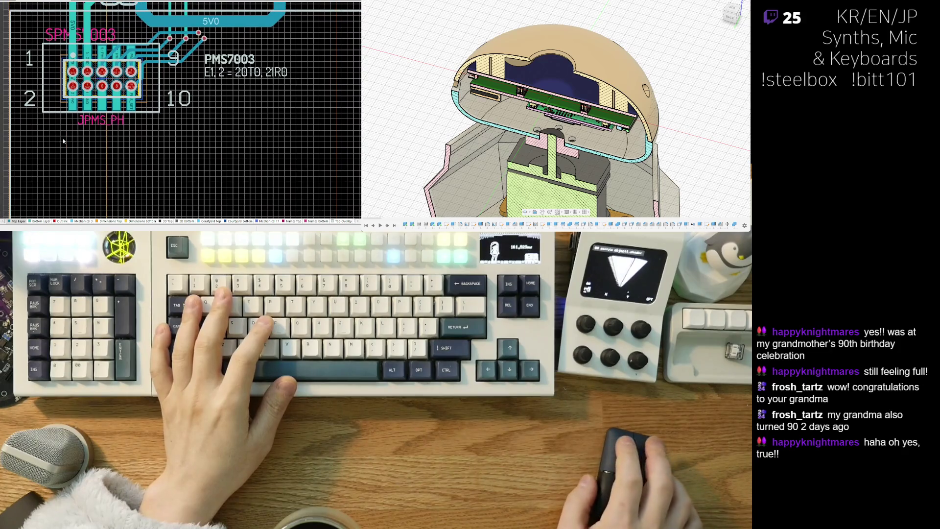
{"action": "scroll", "coordinate": [64, 147], "scroll_direction": "up", "scroll_amount": 1}
{"action": "scroll", "coordinate": [64, 158], "scroll_direction": "down", "scroll_amount": 1}
{"action": "scroll", "coordinate": [59, 167], "scroll_direction": "up", "scroll_amount": 1}
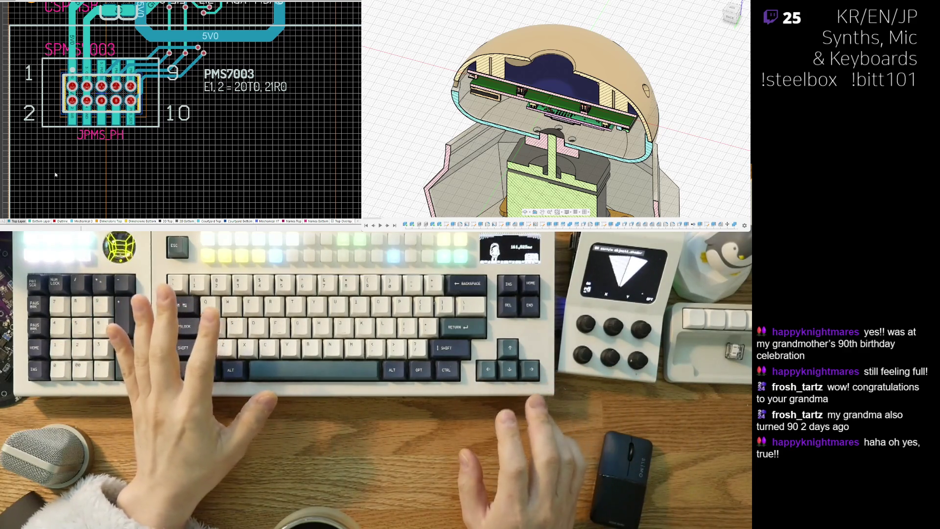
{"action": "key", "text": "ctrl+Tab"}
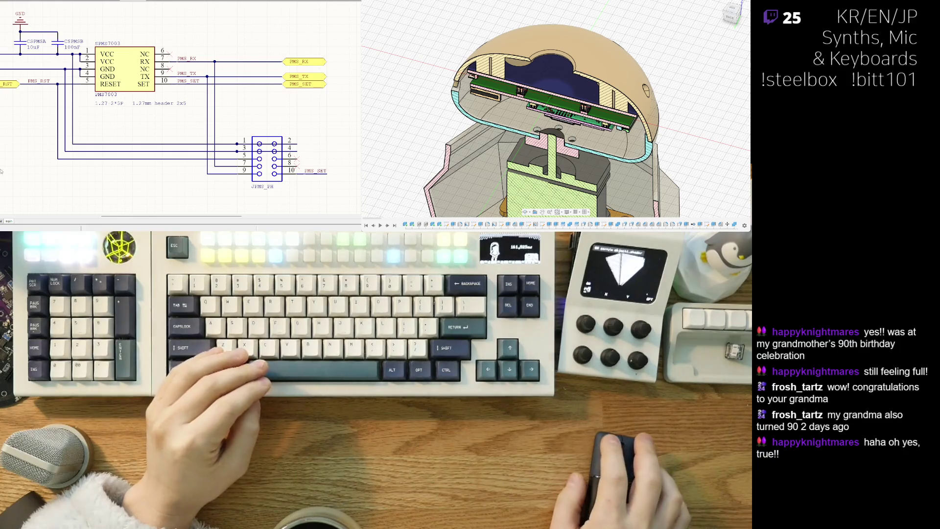
{"action": "scroll", "coordinate": [30, 167], "scroll_direction": "down", "scroll_amount": 1}
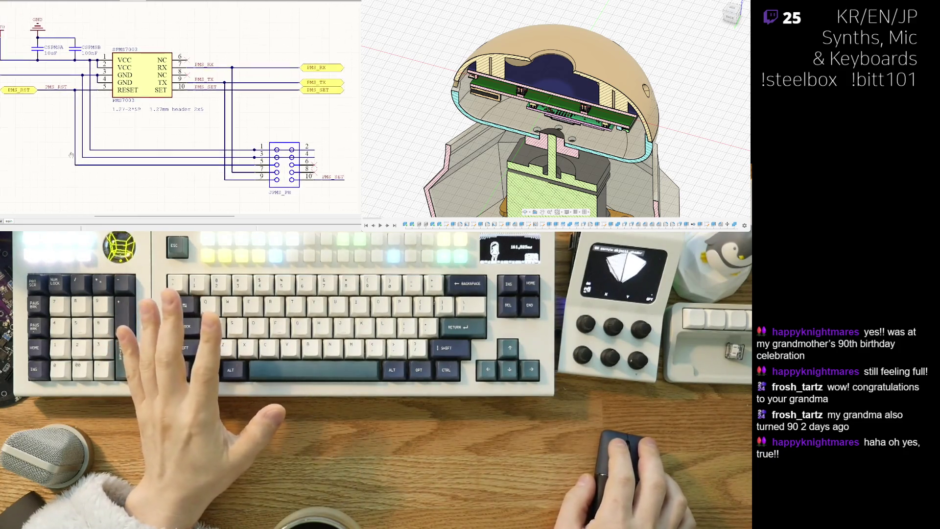
{"action": "scroll", "coordinate": [52, 167], "scroll_direction": "down", "scroll_amount": 1}
{"action": "scroll", "coordinate": [73, 167], "scroll_direction": "down", "scroll_amount": 1}
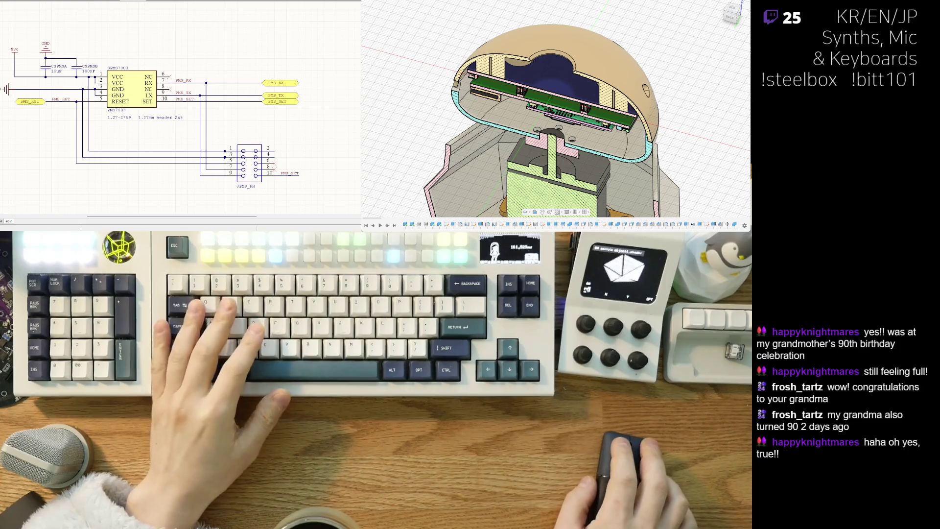
Review the PCB connector routing in 3D and 2D, toggling to the schematic and back.
{"action": "key", "text": "ctrl+Tab"}
{"action": "scroll", "coordinate": [54, 163], "scroll_direction": "down", "scroll_amount": 1}
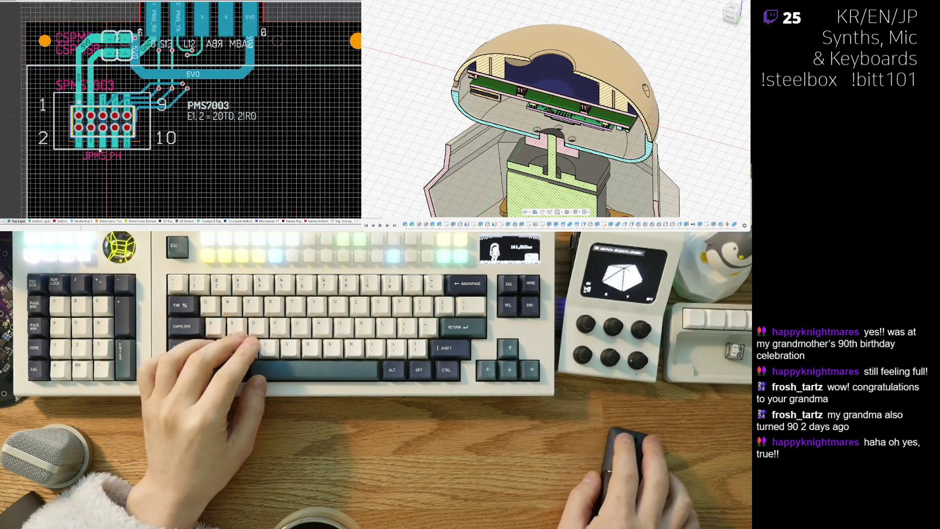
{"action": "scroll", "coordinate": [54, 163], "scroll_direction": "down", "scroll_amount": 1}
{"action": "scroll", "coordinate": [54, 163], "scroll_direction": "down", "scroll_amount": 1}
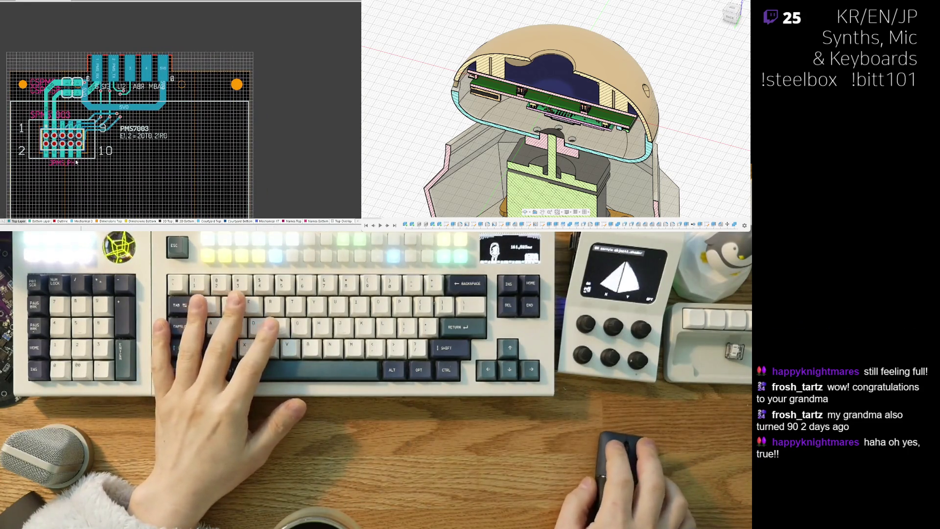
{"action": "scroll", "coordinate": [80, 168], "scroll_direction": "down", "scroll_amount": 3}
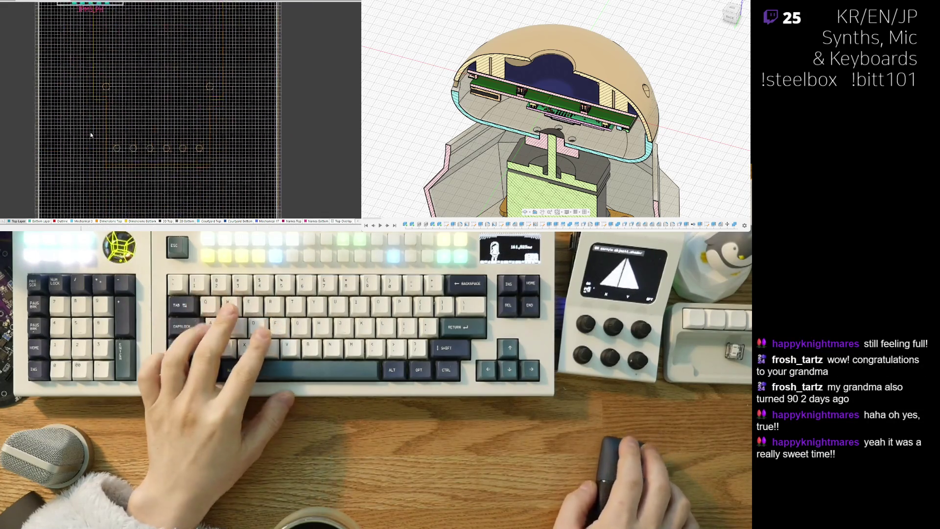
{"action": "scroll", "coordinate": [88, 199], "scroll_direction": "up", "scroll_amount": 1}
{"action": "scroll", "coordinate": [92, 177], "scroll_direction": "up", "scroll_amount": 1}
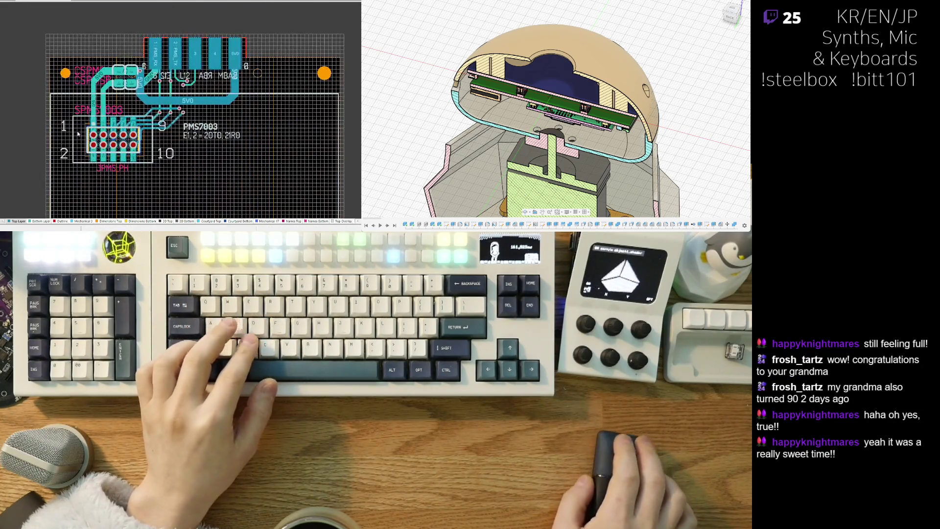
{"action": "scroll", "coordinate": [100, 147], "scroll_direction": "up", "scroll_amount": 1}
{"action": "scroll", "coordinate": [106, 117], "scroll_direction": "up", "scroll_amount": 1}
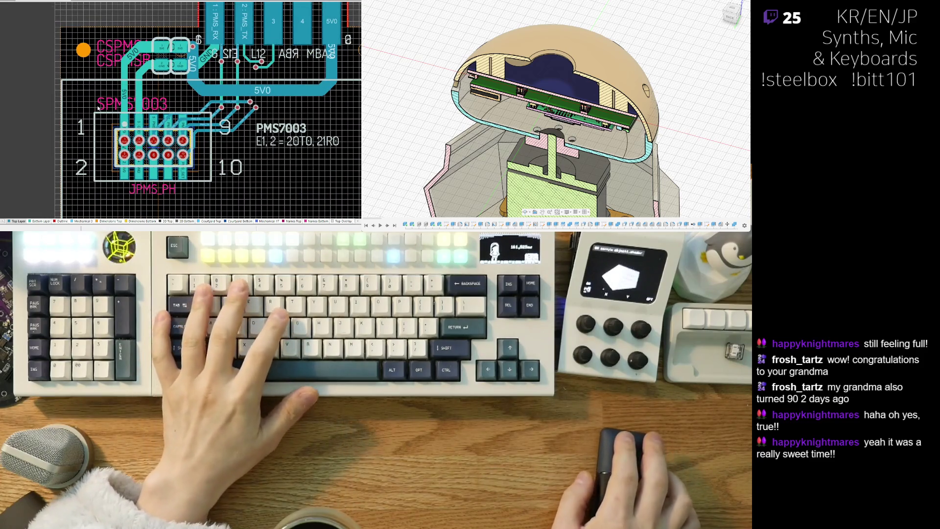
{"action": "key", "text": "3"}
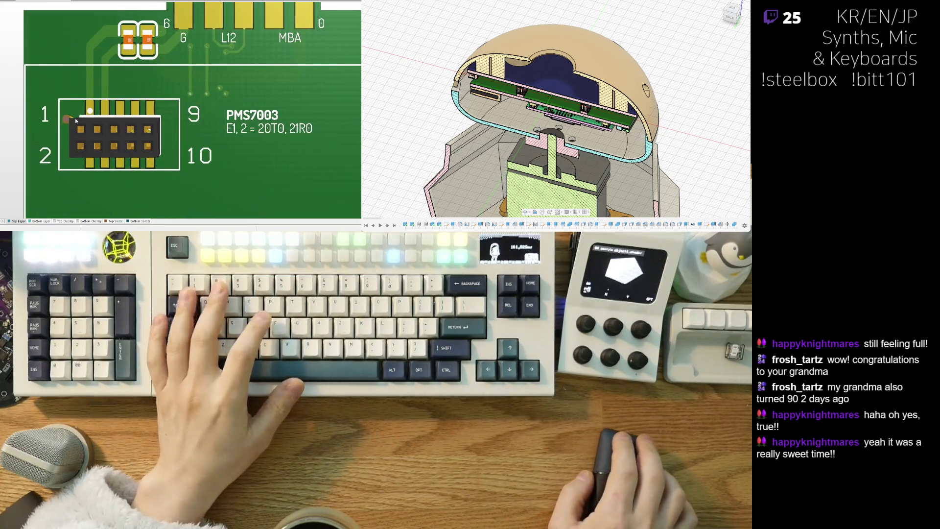
{"action": "scroll", "coordinate": [75, 119], "scroll_direction": "down", "scroll_amount": 2}
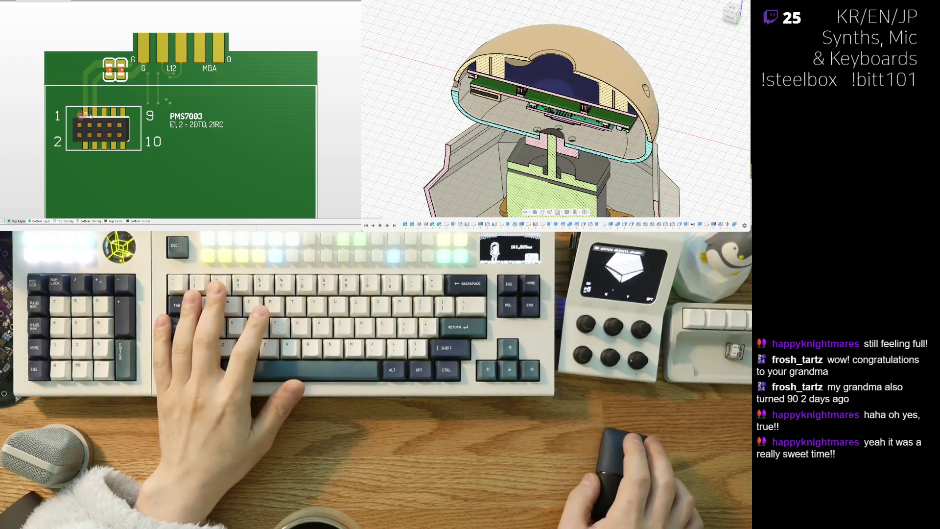
{"action": "scroll", "coordinate": [92, 117], "scroll_direction": "up", "scroll_amount": 2}
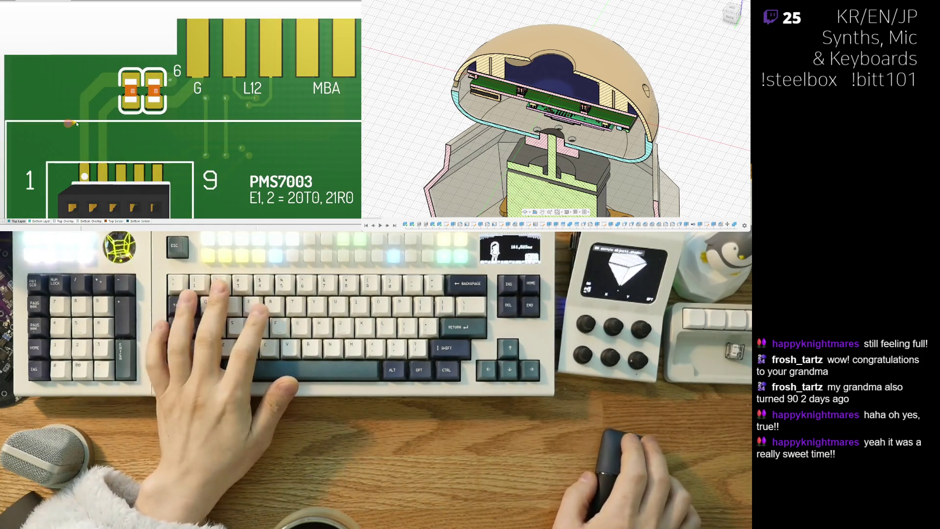
{"action": "key", "text": "2"}
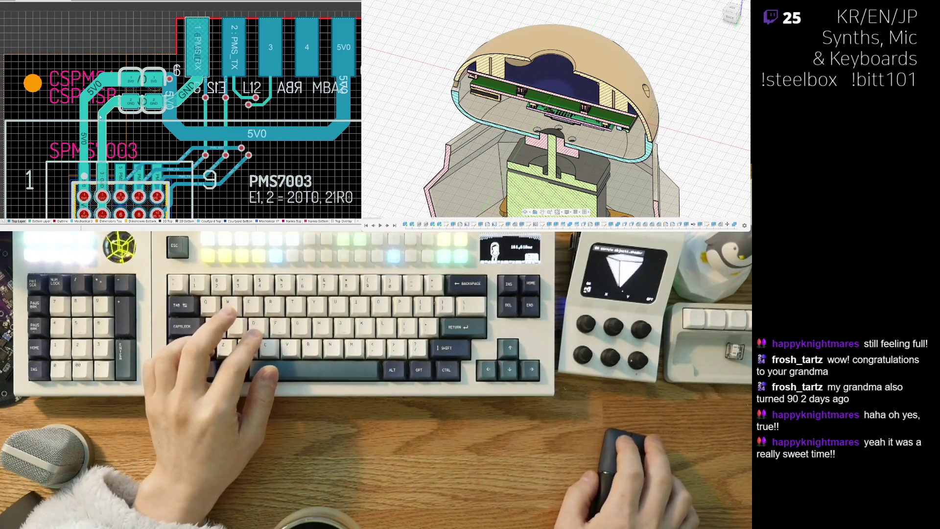
{"action": "scroll", "coordinate": [100, 118], "scroll_direction": "up", "scroll_amount": 1}
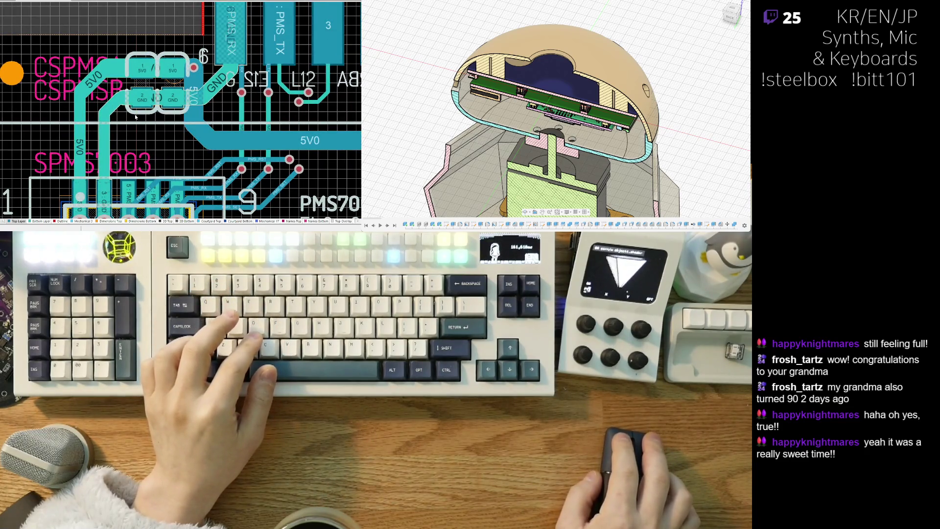
{"action": "scroll", "coordinate": [128, 164], "scroll_direction": "down", "scroll_amount": 2}
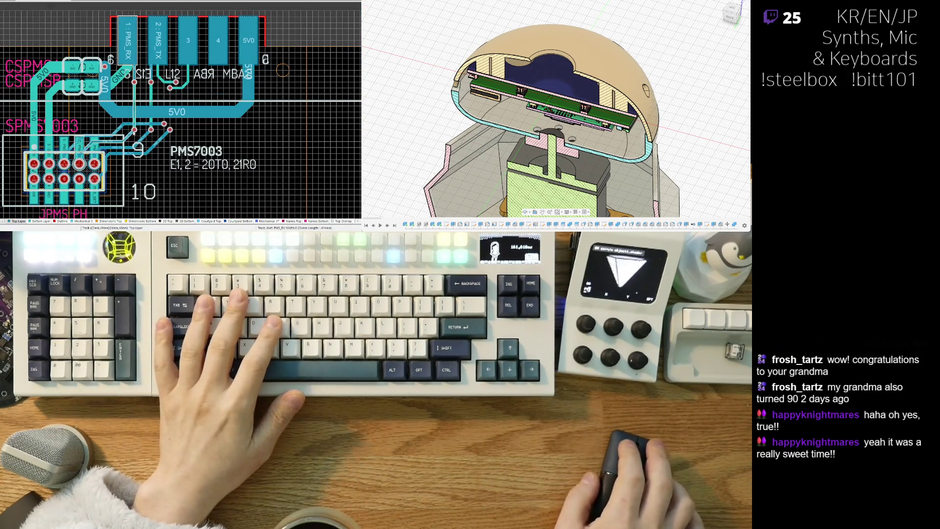
{"action": "scroll", "coordinate": [149, 128], "scroll_direction": "up", "scroll_amount": 1}
{"action": "scroll", "coordinate": [148, 118], "scroll_direction": "up", "scroll_amount": 1}
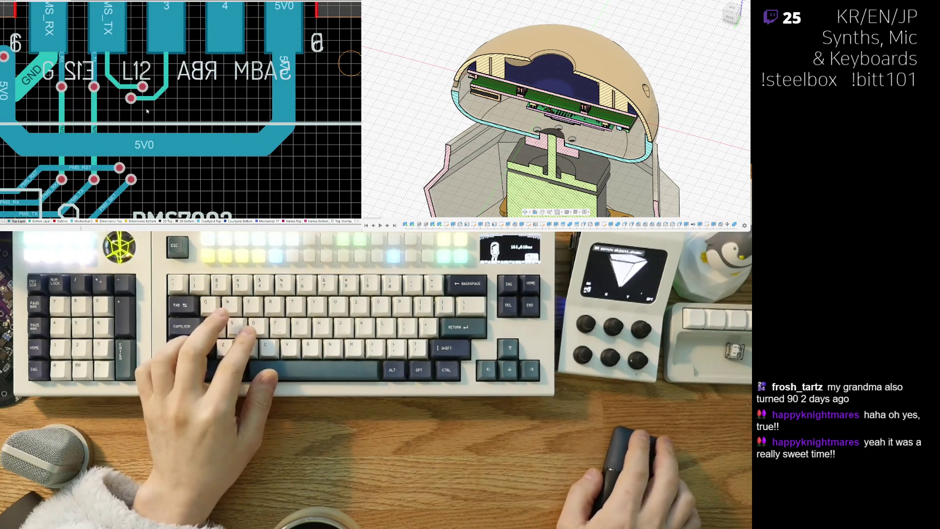
{"action": "scroll", "coordinate": [144, 135], "scroll_direction": "down", "scroll_amount": 2}
{"action": "scroll", "coordinate": [144, 135], "scroll_direction": "down", "scroll_amount": 1}
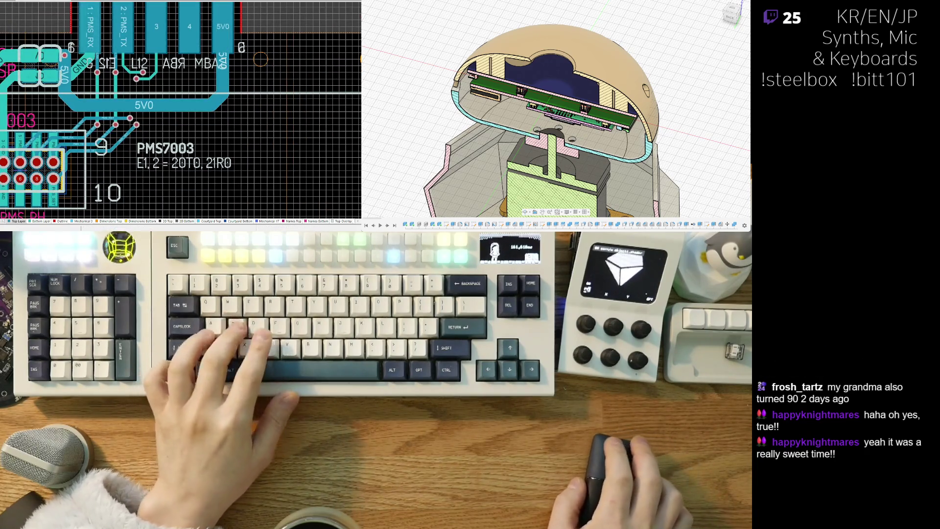
{"action": "key", "text": "ctrl+Tab"}
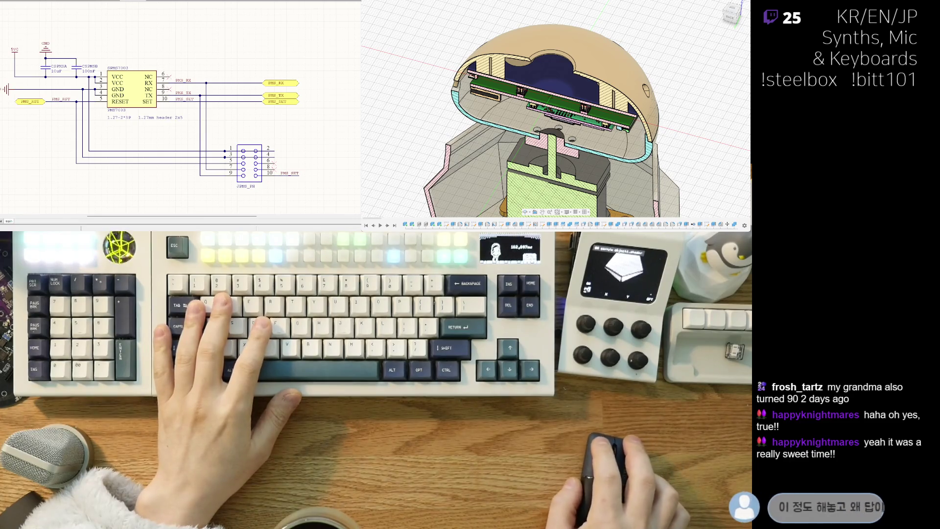
{"action": "key", "text": "ctrl+Tab"}
{"action": "scroll", "coordinate": [162, 137], "scroll_direction": "down", "scroll_amount": 2}
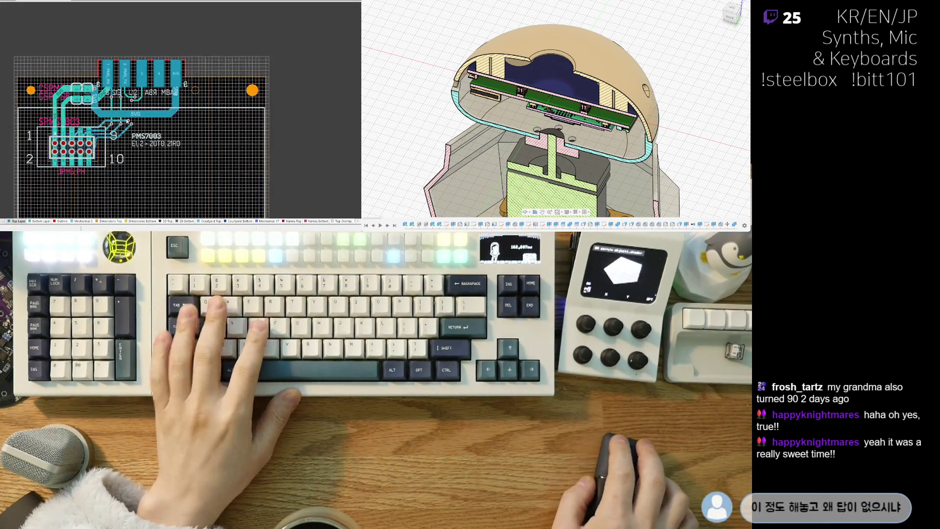
{"action": "scroll", "coordinate": [162, 137], "scroll_direction": "down", "scroll_amount": 1}
{"action": "scroll", "coordinate": [161, 136], "scroll_direction": "down", "scroll_amount": 3}
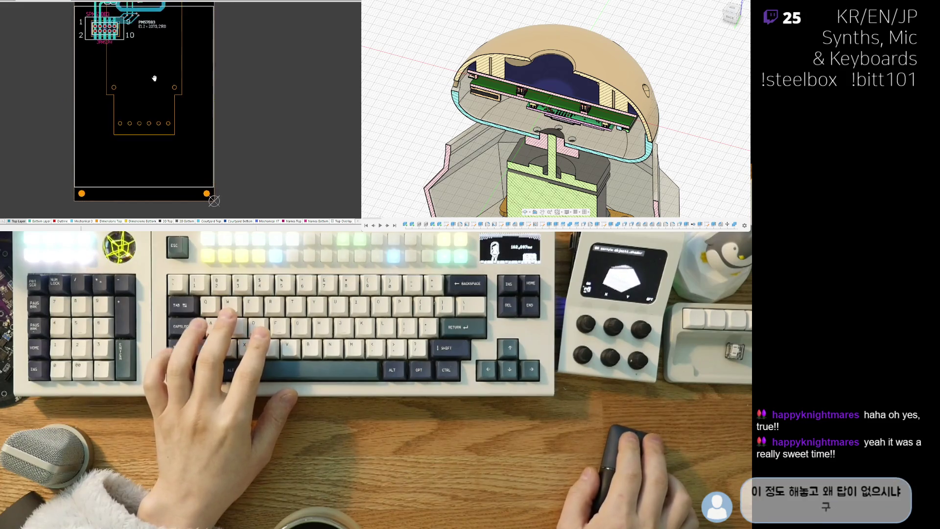
{"action": "scroll", "coordinate": [140, 81], "scroll_direction": "up", "scroll_amount": 2}
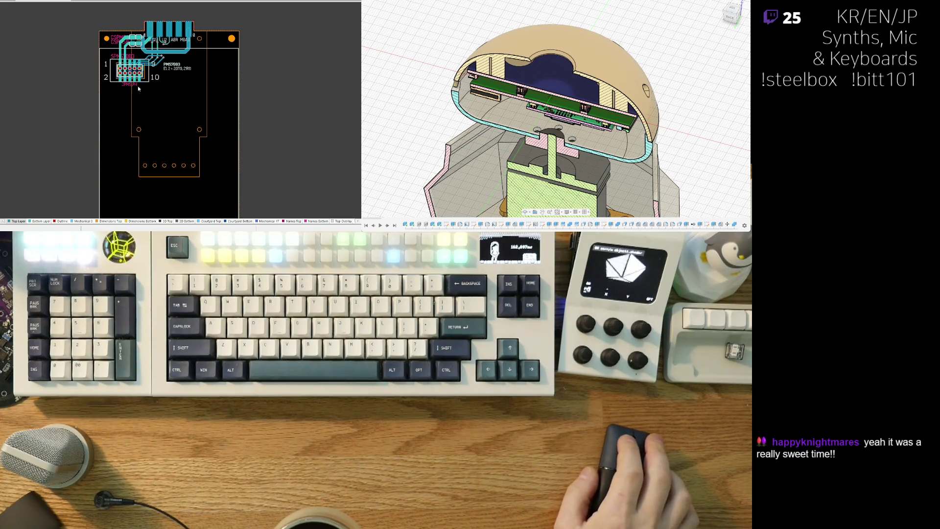
{"action": "mouse_move", "coordinate": [137, 86]}
{"action": "right_mouse_down"}
{"action": "mouse_move", "coordinate": [134, 153]}
{"action": "mouse_move", "coordinate": [342, 173]}
{"action": "mouse_move", "coordinate": [112, 143]}
{"action": "right_mouse_up"}
{"action": "key", "text": "3"}
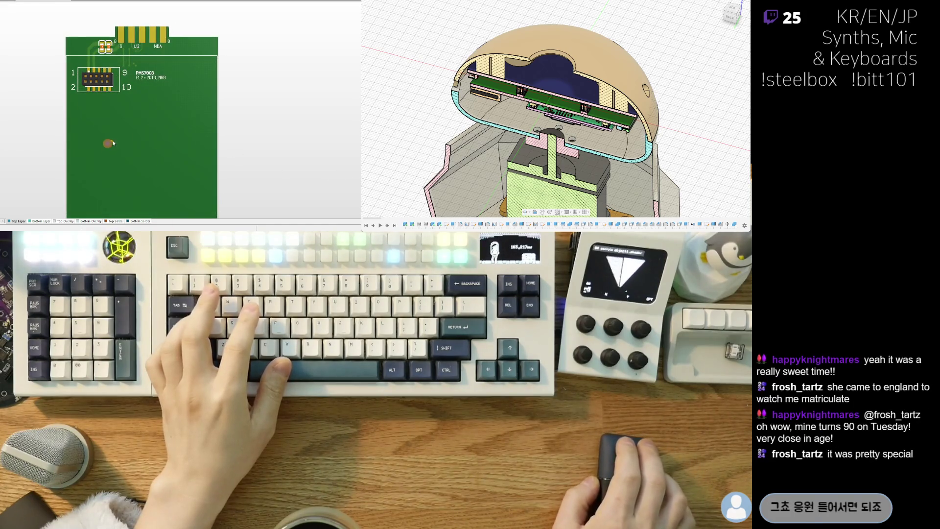
{"action": "key", "text": "2"}
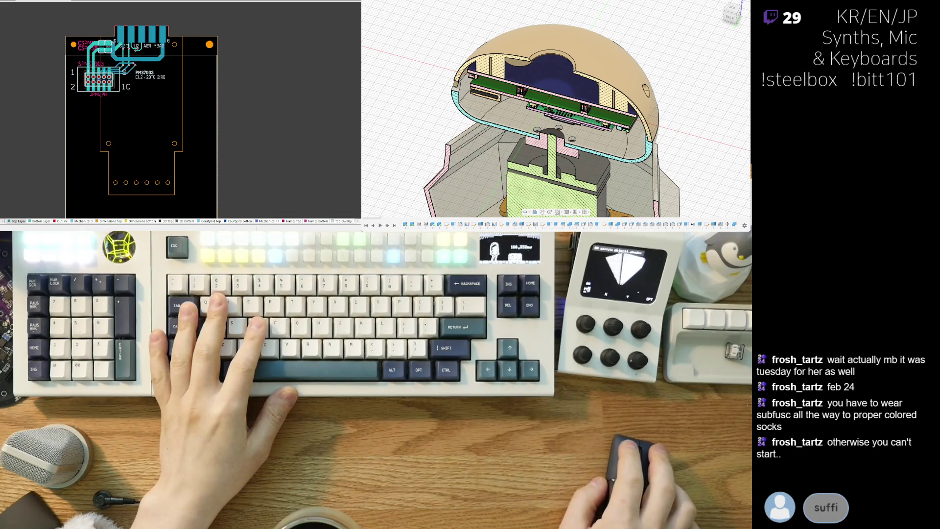
Switch to the main board layout with the mirrored C7/C8 parts and LAB text.
{"action": "mouse_move", "coordinate": [178, 113]}
{"action": "right_mouse_down"}
{"action": "mouse_move", "coordinate": [158, 95]}
{"action": "mouse_move", "coordinate": [160, 113]}
{"action": "right_mouse_up"}
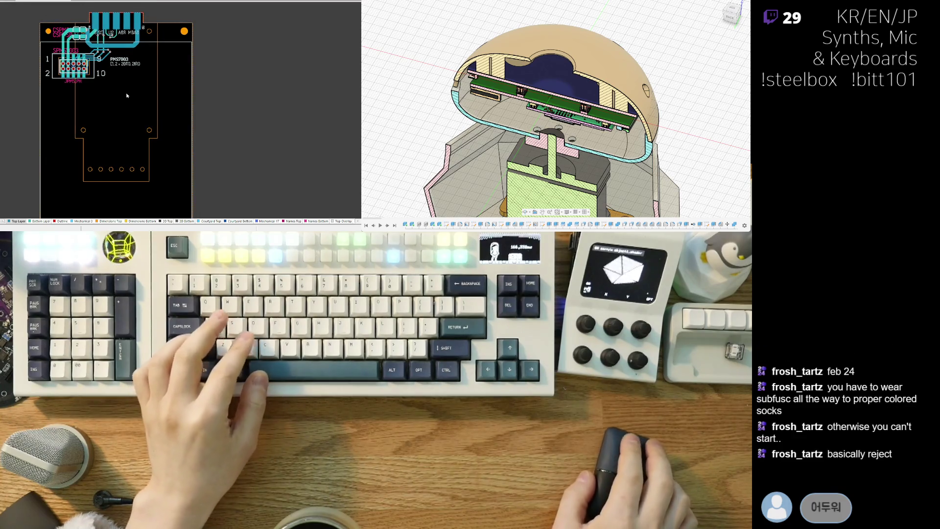
{"action": "scroll", "coordinate": [133, 94], "scroll_direction": "up", "scroll_amount": 3, "text": "ctrl"}
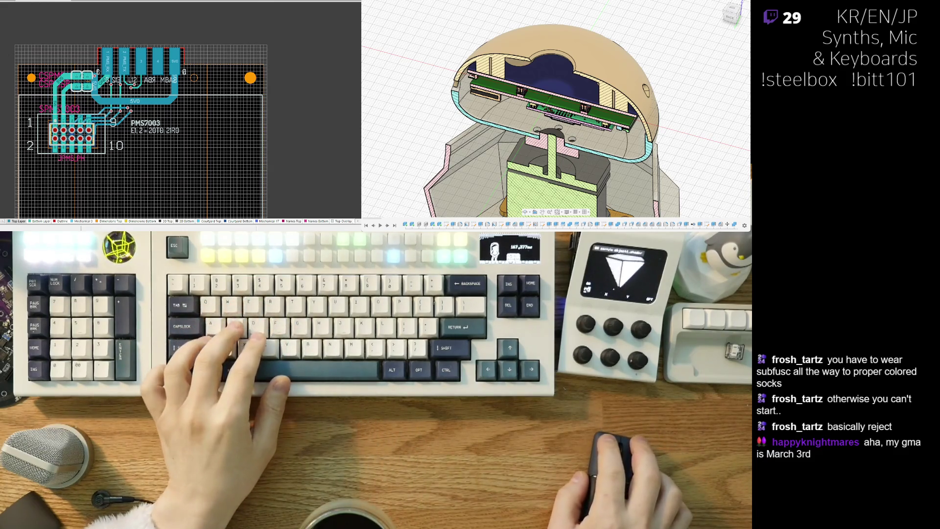
{"action": "key", "text": "ctrl+Tab"}
{"action": "scroll", "coordinate": [103, 111], "scroll_direction": "up", "scroll_amount": 2}
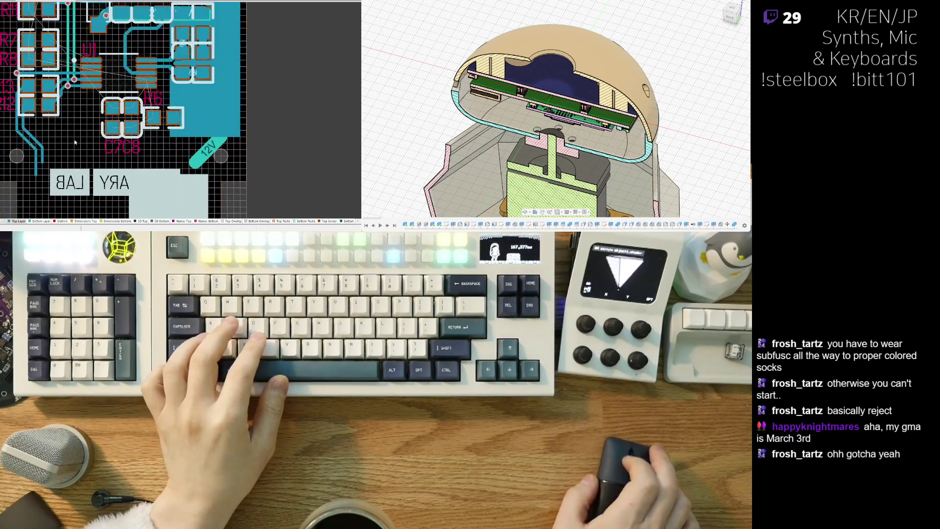
{"action": "scroll", "coordinate": [92, 96], "scroll_direction": "up", "scroll_amount": 2}
{"action": "scroll", "coordinate": [86, 86], "scroll_direction": "up", "scroll_amount": 1}
{"action": "scroll", "coordinate": [87, 88], "scroll_direction": "down", "scroll_amount": 1}
{"action": "scroll", "coordinate": [74, 70], "scroll_direction": "down", "scroll_amount": 1}
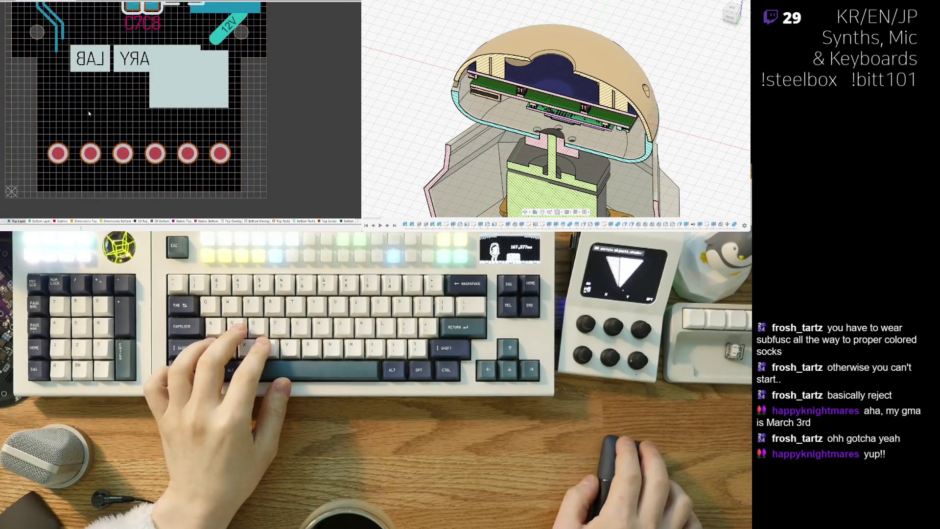
{"action": "scroll", "coordinate": [73, 110], "scroll_direction": "up", "scroll_amount": 1}
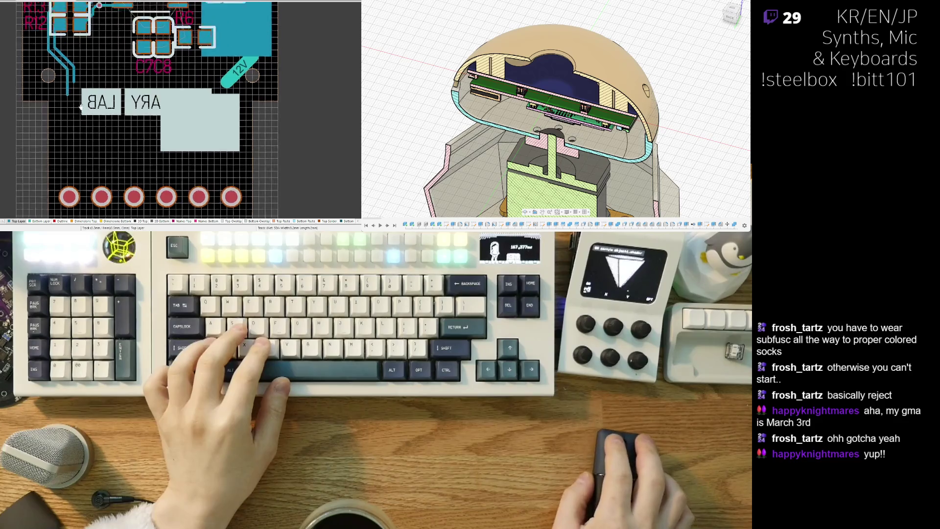
{"action": "scroll", "coordinate": [81, 118], "scroll_direction": "up", "scroll_amount": 1}
{"action": "scroll", "coordinate": [88, 128], "scroll_direction": "up", "scroll_amount": 1}
{"action": "scroll", "coordinate": [94, 140], "scroll_direction": "up", "scroll_amount": 2}
{"action": "scroll", "coordinate": [94, 140], "scroll_direction": "down", "scroll_amount": 1}
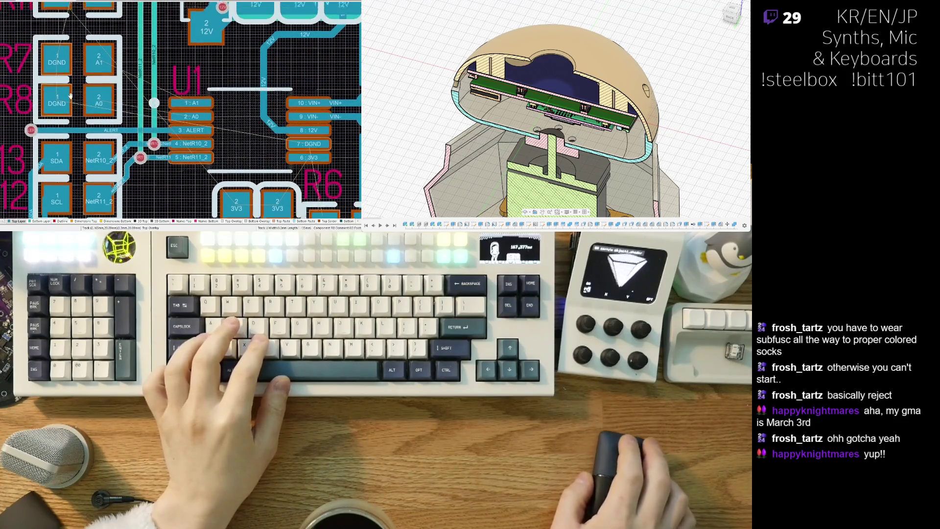
{"action": "scroll", "coordinate": [118, 143], "scroll_direction": "down", "scroll_amount": 2}
{"action": "scroll", "coordinate": [141, 146], "scroll_direction": "down", "scroll_amount": 2}
{"action": "scroll", "coordinate": [163, 149], "scroll_direction": "down", "scroll_amount": 1}
{"action": "scroll", "coordinate": [163, 150], "scroll_direction": "up", "scroll_amount": 2}
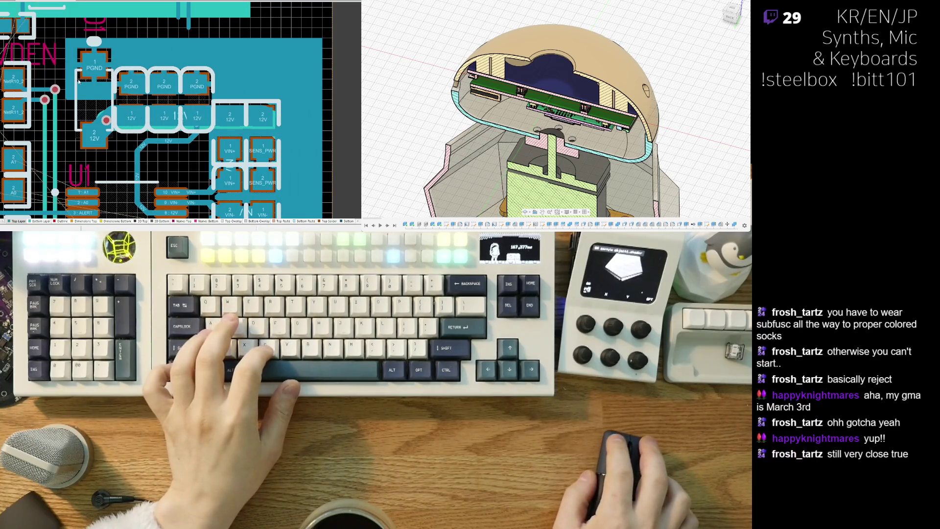
Pan to the U1 and 12V/PGND pads and make the Bottom Layer active.
{"action": "right_click_drag", "start_coordinate": [78, 81], "coordinate": [129, 91]}
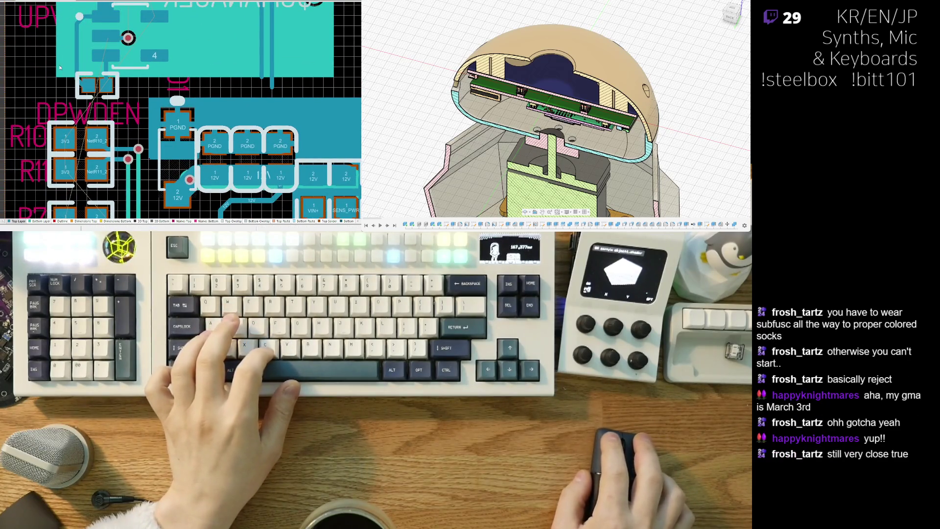
{"action": "right_click_drag", "start_coordinate": [60, 68], "coordinate": [48, 80]}
{"action": "left_click", "coordinate": [38, 221]}
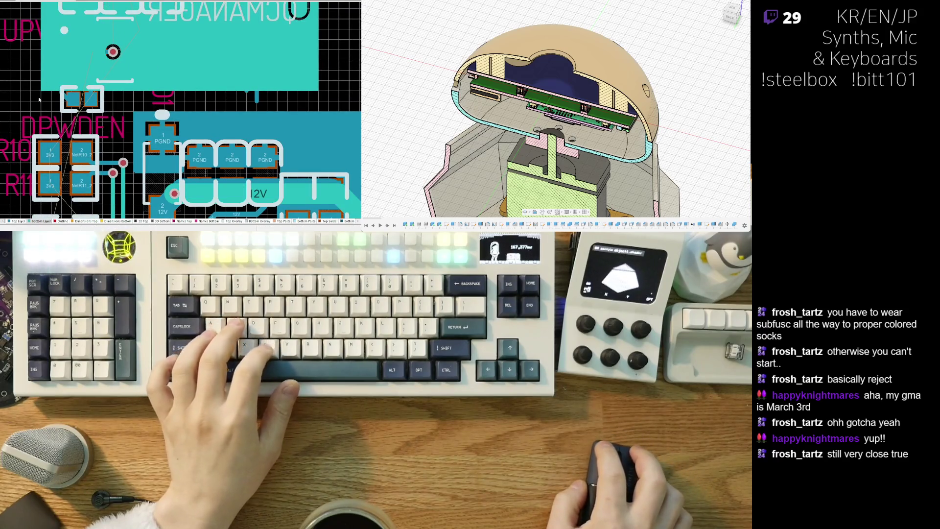
{"action": "scroll", "coordinate": [43, 71], "scroll_direction": "down", "scroll_amount": 2, "text": "ctrl"}
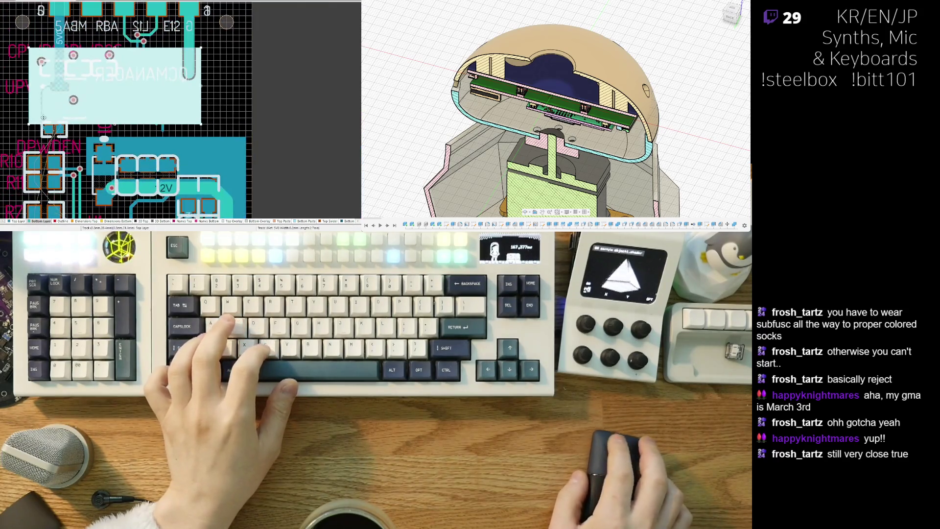
{"action": "scroll", "coordinate": [125, 110], "scroll_direction": "up", "scroll_amount": 2, "text": "ctrl"}
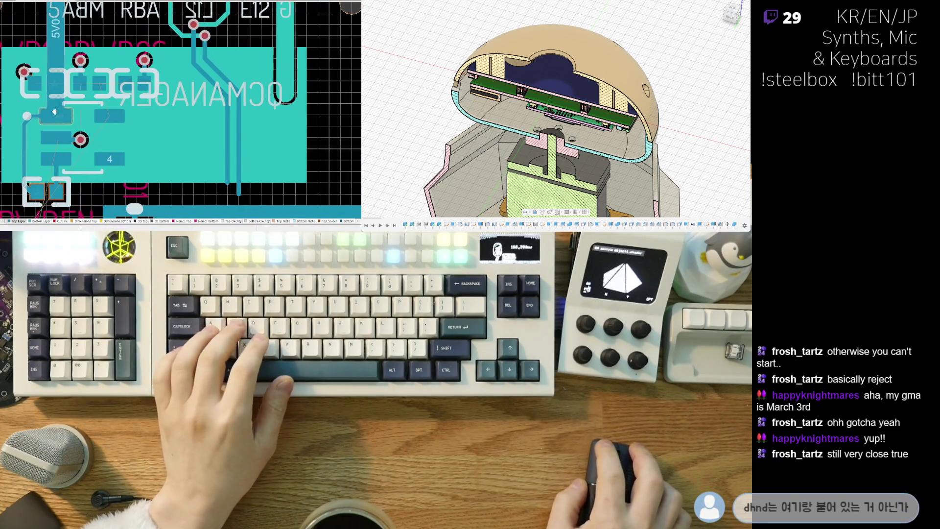
{"action": "scroll", "coordinate": [37, 87], "scroll_direction": "up", "scroll_amount": 2, "text": "ctrl"}
{"action": "scroll", "coordinate": [38, 102], "scroll_direction": "down", "scroll_amount": 1, "text": "ctrl"}
{"action": "scroll", "coordinate": [38, 153], "scroll_direction": "down", "scroll_amount": 1, "text": "ctrl"}
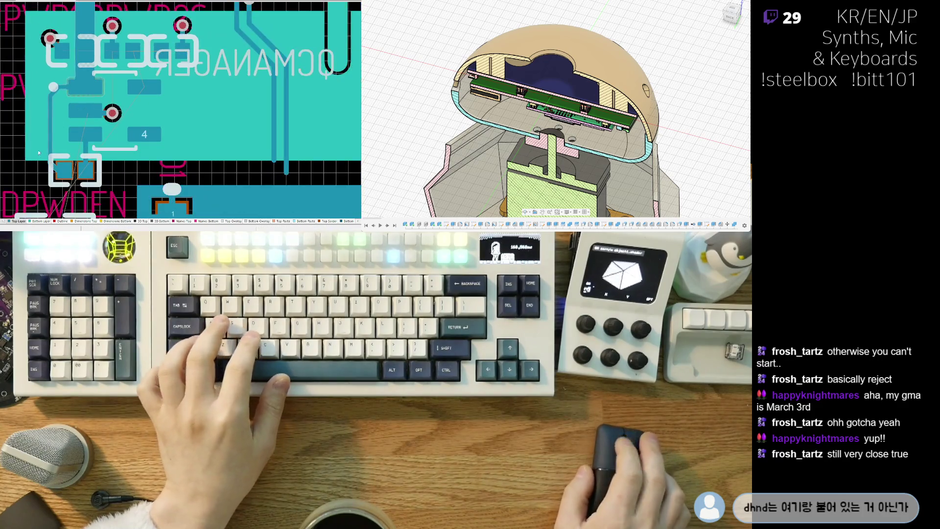
Drag the QCMANAGER region's left edge outward so the pour fills solid around its vias.
{"action": "right_click_drag", "start_coordinate": [35, 158], "coordinate": [50, 126]}
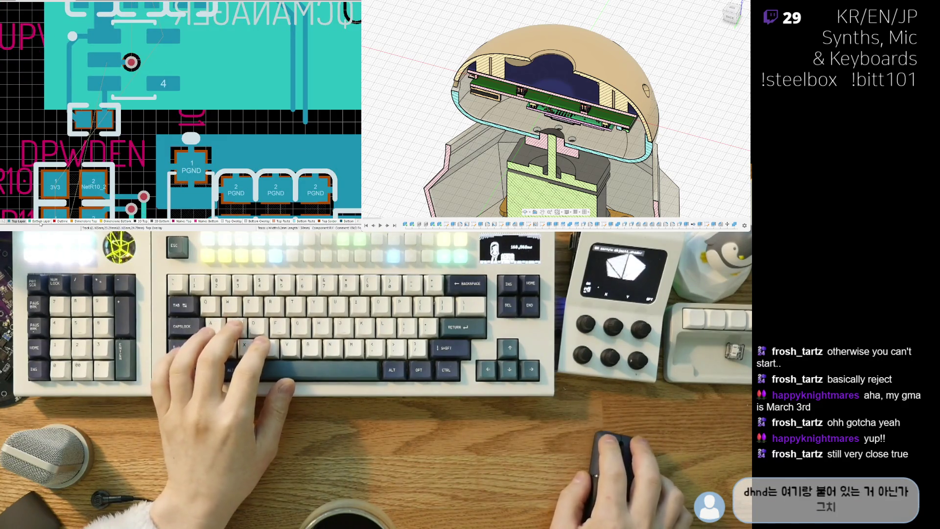
{"action": "scroll", "coordinate": [47, 90], "scroll_direction": "down", "scroll_amount": 1, "text": "ctrl+shift"}
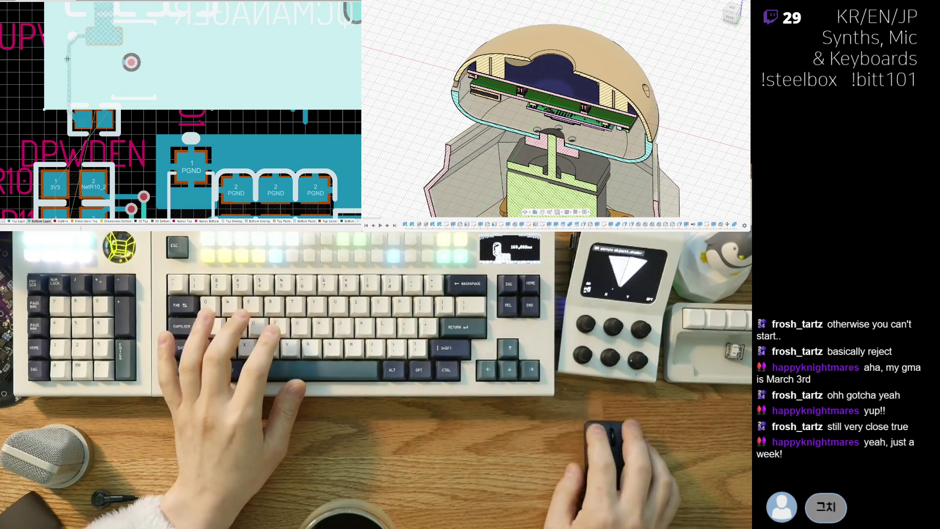
{"action": "scroll", "coordinate": [55, 112], "scroll_direction": "down", "scroll_amount": 1, "text": "ctrl"}
{"action": "scroll", "coordinate": [56, 112], "scroll_direction": "down", "scroll_amount": 1, "text": "ctrl"}
{"action": "scroll", "coordinate": [55, 112], "scroll_direction": "down", "scroll_amount": 1, "text": "ctrl"}
{"action": "scroll", "coordinate": [57, 133], "scroll_direction": "up", "scroll_amount": 1}
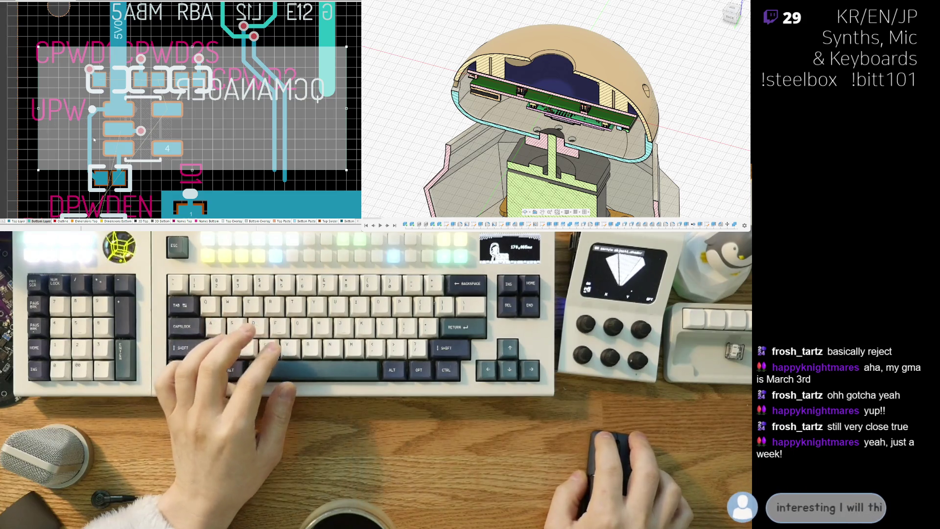
{"action": "left_click", "coordinate": [39, 136]}
{"action": "mouse_move", "coordinate": [63, 166]}
{"action": "right_mouse_down"}
{"action": "mouse_move", "coordinate": [62, 148]}
{"action": "mouse_move", "coordinate": [43, 146]}
{"action": "right_mouse_up"}
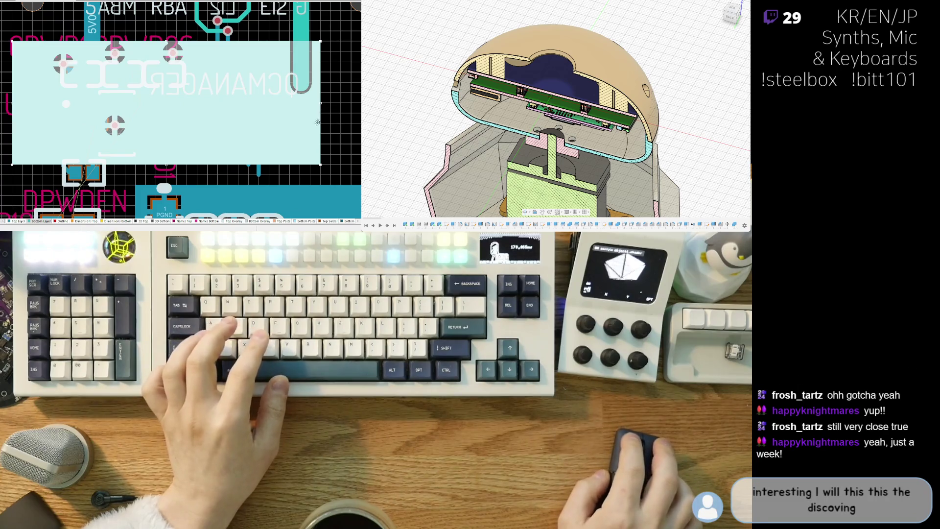
{"action": "scroll", "coordinate": [25, 147], "scroll_direction": "up", "scroll_amount": 1, "text": "ctrl"}
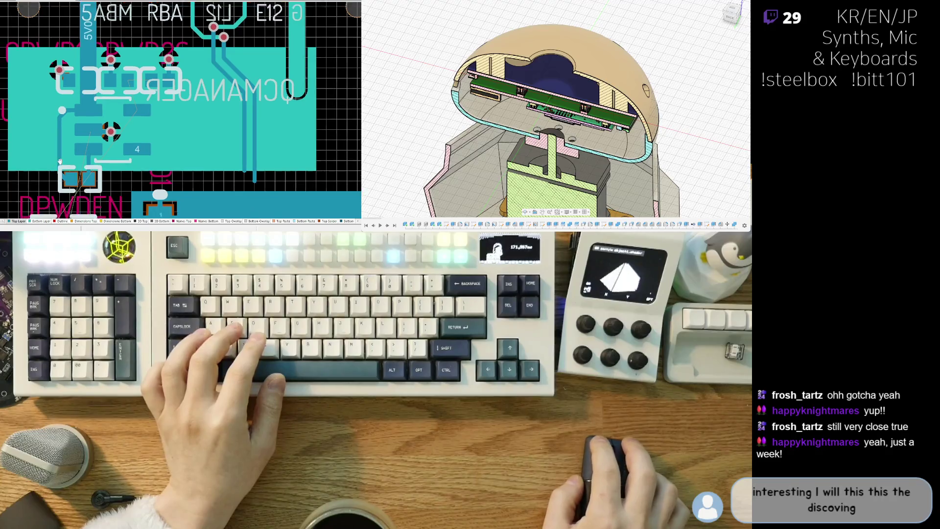
{"action": "scroll", "coordinate": [25, 148], "scroll_direction": "up", "scroll_amount": 2, "text": "ctrl"}
{"action": "right_click_drag", "start_coordinate": [36, 150], "coordinate": [76, 137]}
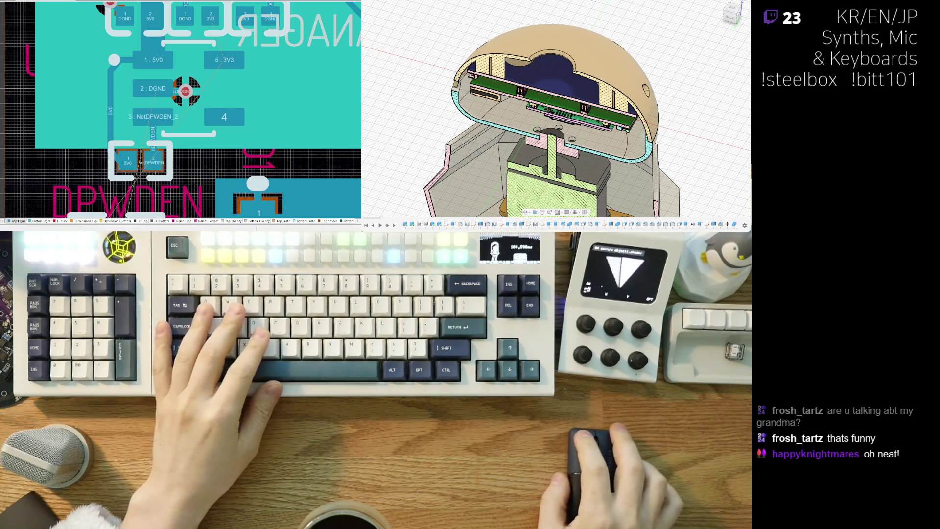
{"action": "right_click_drag", "start_coordinate": [66, 171], "coordinate": [72, 154]}
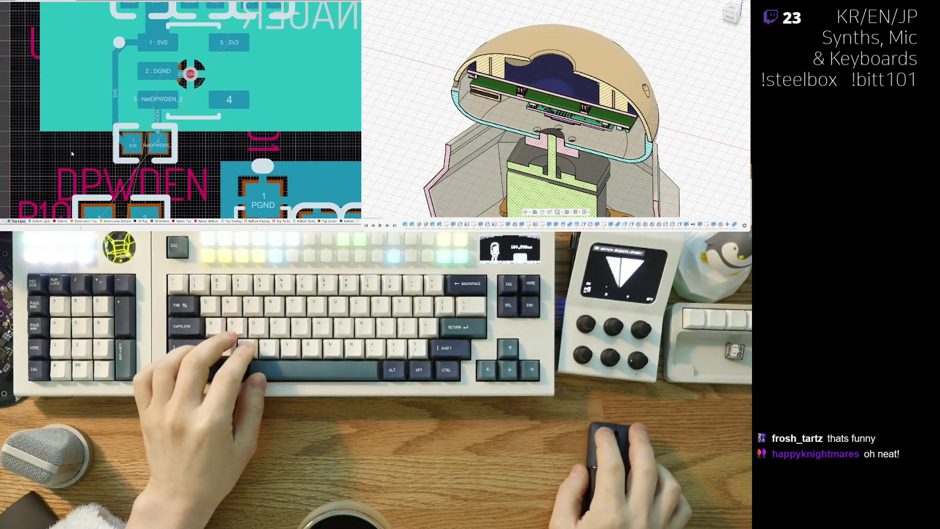
{"action": "key", "text": "KP_Multiply"}
{"action": "scroll", "coordinate": [125, 161], "scroll_direction": "down", "scroll_amount": 2, "text": "ctrl"}
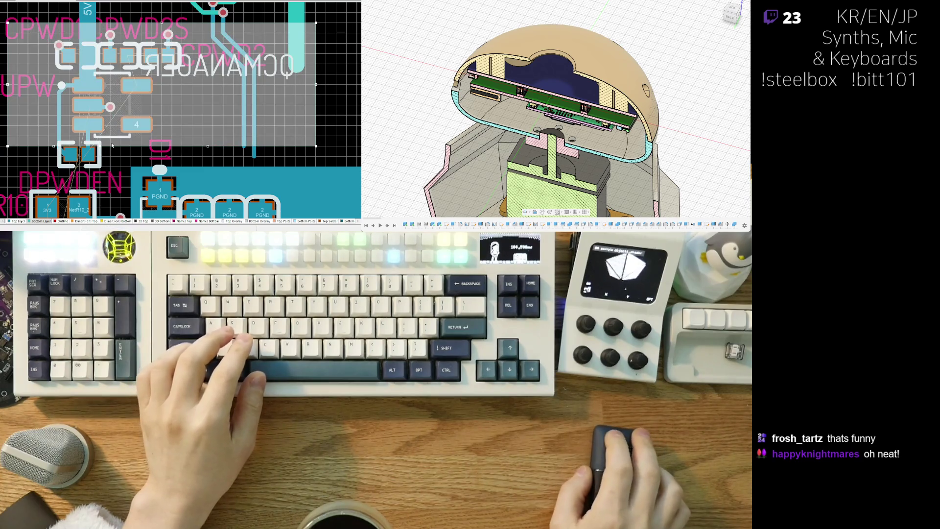
{"action": "scroll", "coordinate": [72, 179], "scroll_direction": "down", "scroll_amount": 2}
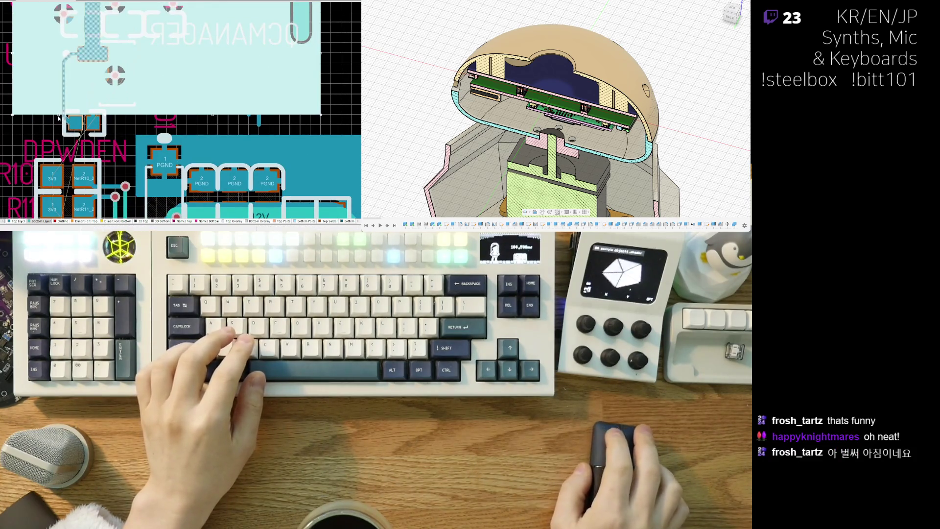
{"action": "scroll", "coordinate": [58, 116], "scroll_direction": "down", "scroll_amount": 2}
{"action": "scroll", "coordinate": [63, 147], "scroll_direction": "down", "scroll_amount": 2}
{"action": "scroll", "coordinate": [66, 184], "scroll_direction": "down", "scroll_amount": 2}
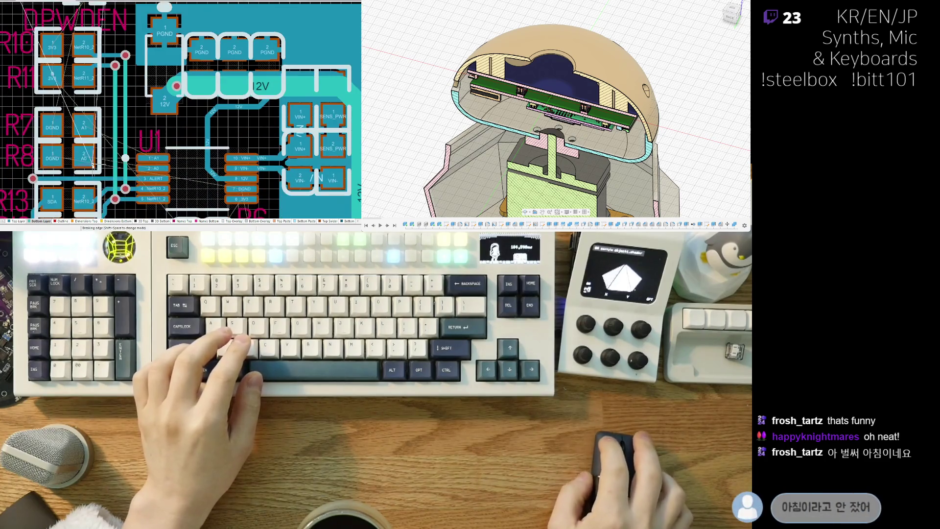
{"action": "scroll", "coordinate": [71, 219], "scroll_direction": "down", "scroll_amount": 2}
{"action": "scroll", "coordinate": [71, 213], "scroll_direction": "down", "scroll_amount": 2}
{"action": "scroll", "coordinate": [71, 213], "scroll_direction": "down", "scroll_amount": 1}
{"action": "scroll", "coordinate": [71, 213], "scroll_direction": "down", "scroll_amount": 1}
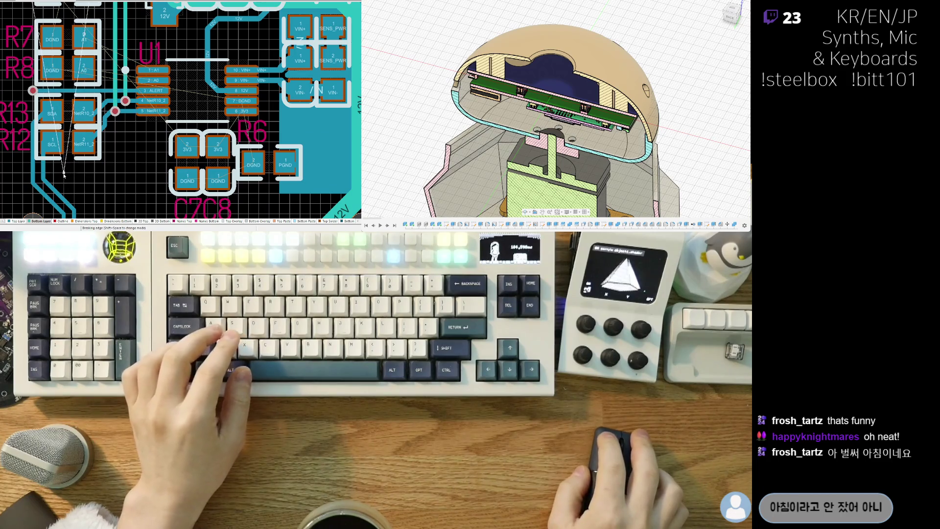
{"action": "scroll", "coordinate": [100, 131], "scroll_direction": "down", "scroll_amount": 1}
{"action": "scroll", "coordinate": [101, 129], "scroll_direction": "up", "scroll_amount": 1}
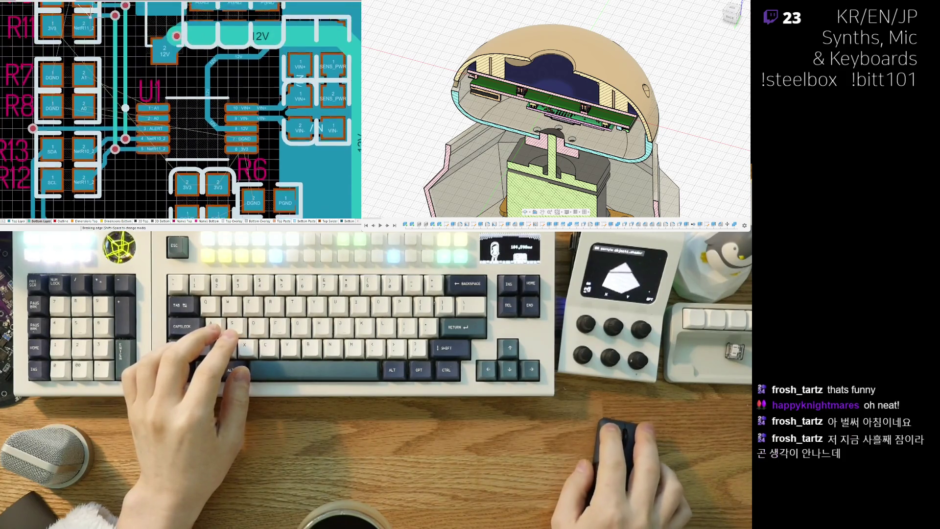
{"action": "scroll", "coordinate": [103, 110], "scroll_direction": "up", "scroll_amount": 1}
{"action": "scroll", "coordinate": [109, 73], "scroll_direction": "up", "scroll_amount": 2}
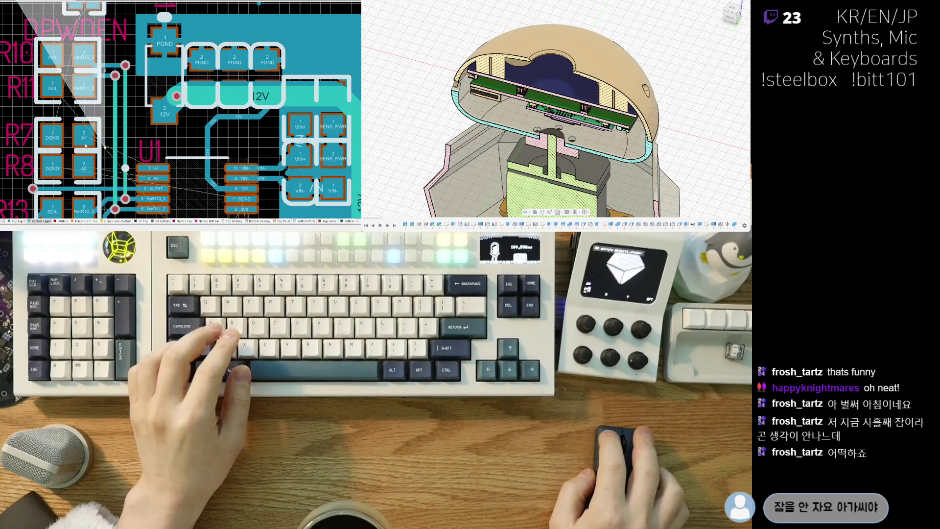
{"action": "scroll", "coordinate": [82, 188], "scroll_direction": "up", "scroll_amount": 2}
{"action": "scroll", "coordinate": [82, 189], "scroll_direction": "down", "scroll_amount": 2, "text": "ctrl"}
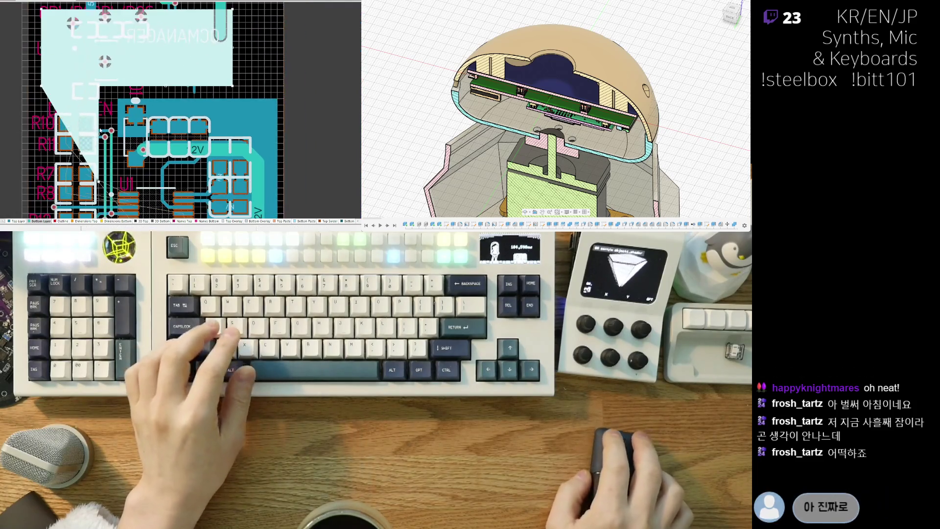
{"action": "scroll", "coordinate": [42, 99], "scroll_direction": "down", "scroll_amount": 1}
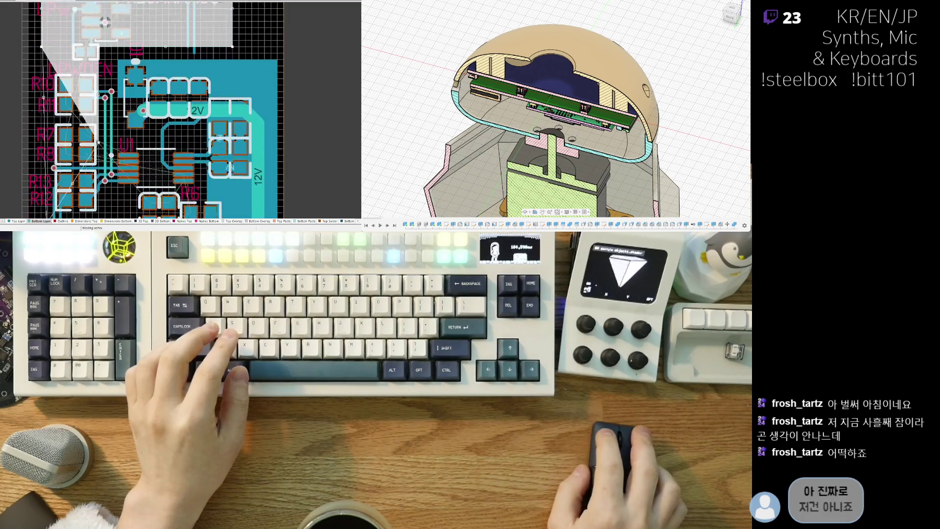
{"action": "scroll", "coordinate": [44, 125], "scroll_direction": "down", "scroll_amount": 2}
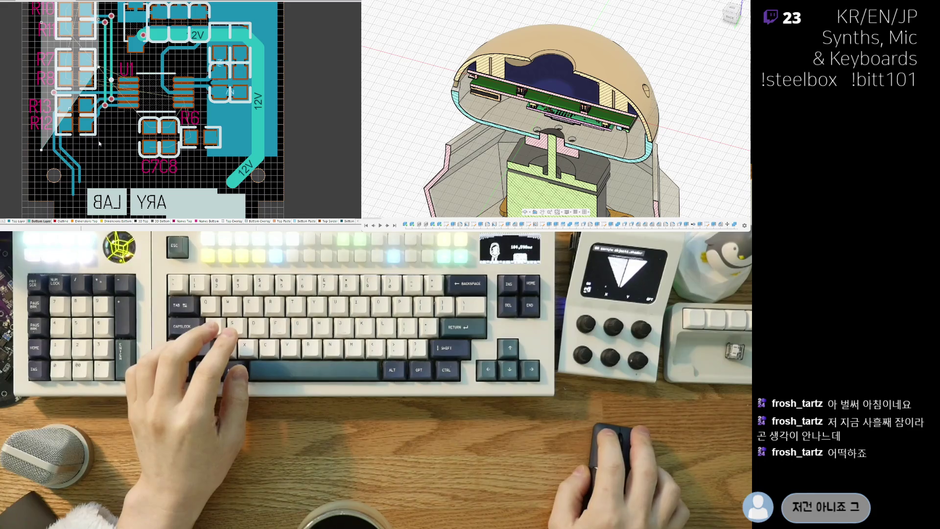
{"action": "scroll", "coordinate": [99, 142], "scroll_direction": "up", "scroll_amount": 1, "text": "ctrl"}
{"action": "scroll", "coordinate": [101, 110], "scroll_direction": "up", "scroll_amount": 2, "text": "ctrl"}
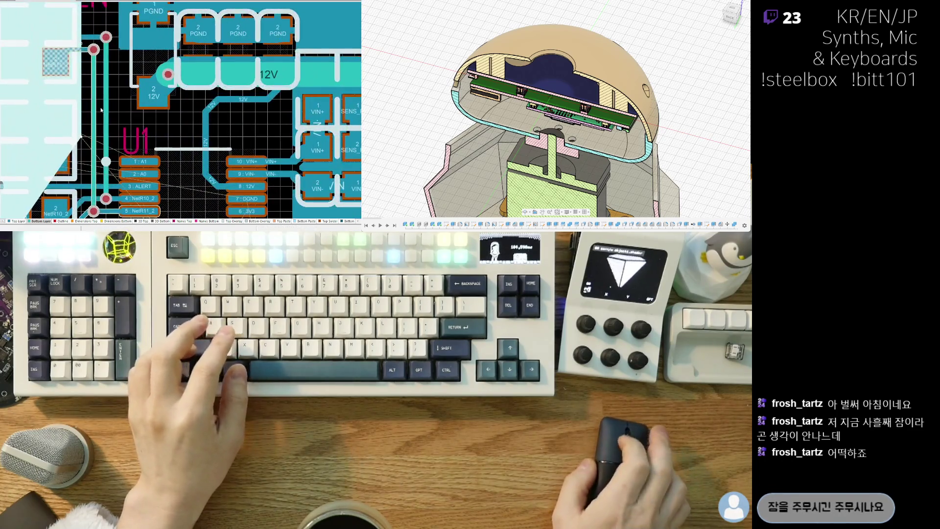
{"action": "scroll", "coordinate": [88, 112], "scroll_direction": "down", "scroll_amount": 1}
{"action": "scroll", "coordinate": [72, 114], "scroll_direction": "up", "scroll_amount": 2}
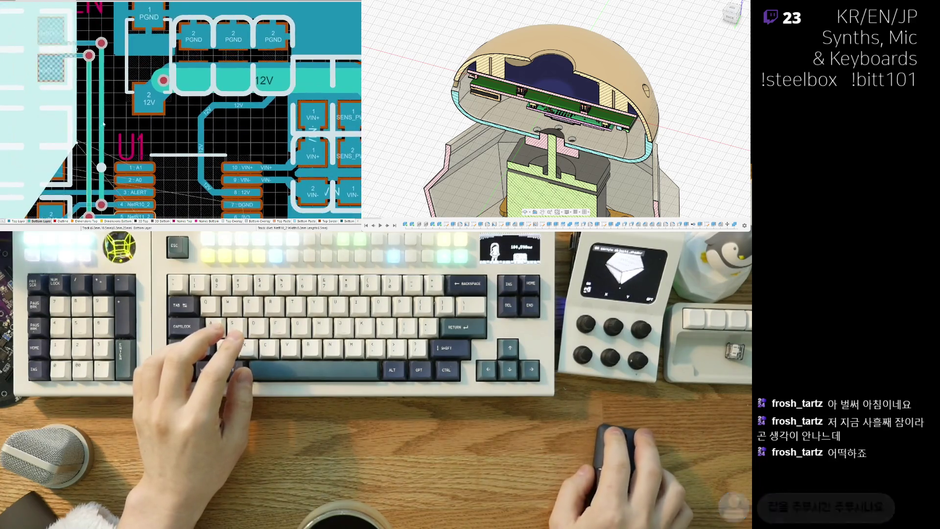
{"action": "scroll", "coordinate": [78, 160], "scroll_direction": "down", "scroll_amount": 2, "text": "ctrl"}
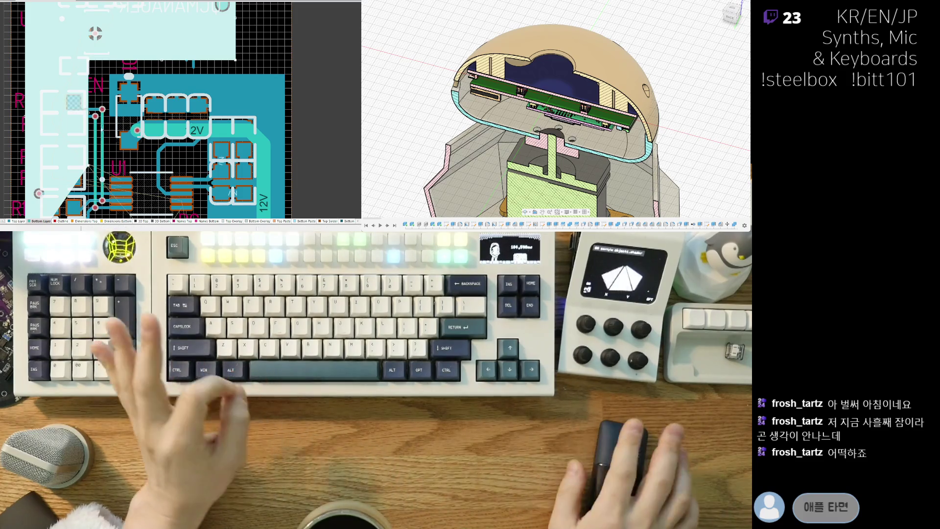
Slide one pour edge beside U1, break another into a new bend, and repour.
{"action": "left_click_drag", "start_coordinate": [88, 90], "coordinate": [74, 90]}
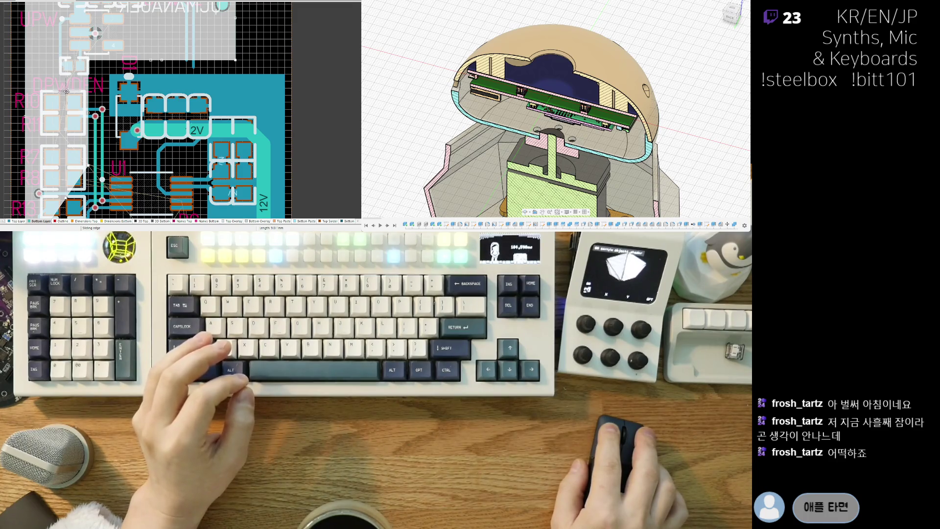
{"action": "left_click", "coordinate": [63, 96]}
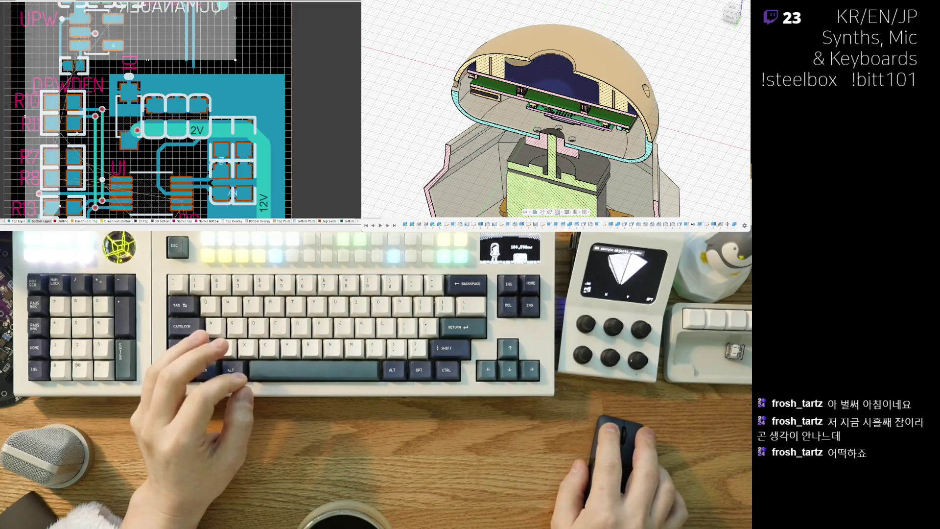
{"action": "scroll", "coordinate": [109, 154], "scroll_direction": "up", "scroll_amount": 1, "text": "ctrl"}
{"action": "scroll", "coordinate": [96, 158], "scroll_direction": "up", "scroll_amount": 1, "text": "ctrl"}
{"action": "scroll", "coordinate": [66, 165], "scroll_direction": "up", "scroll_amount": 2, "text": "ctrl"}
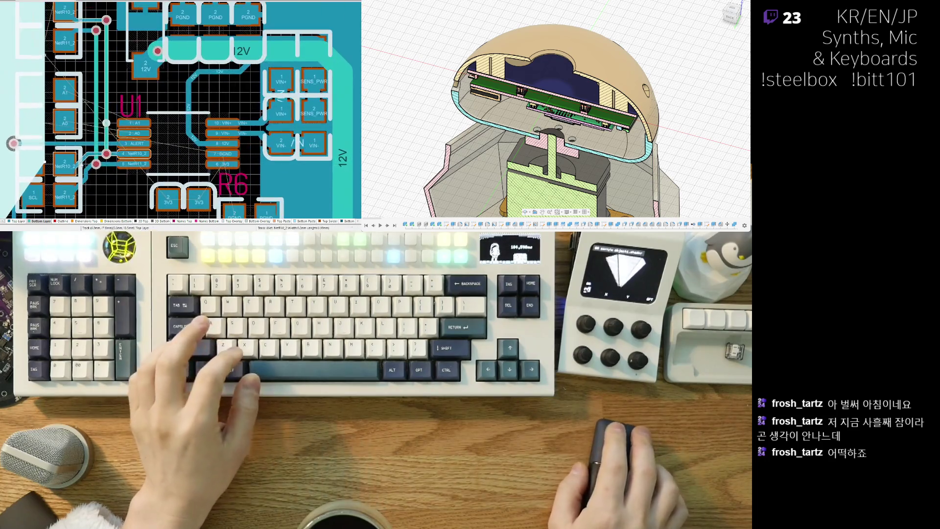
{"action": "scroll", "coordinate": [50, 168], "scroll_direction": "up", "scroll_amount": 1, "text": "ctrl"}
{"action": "scroll", "coordinate": [64, 158], "scroll_direction": "up", "scroll_amount": 1, "text": "ctrl"}
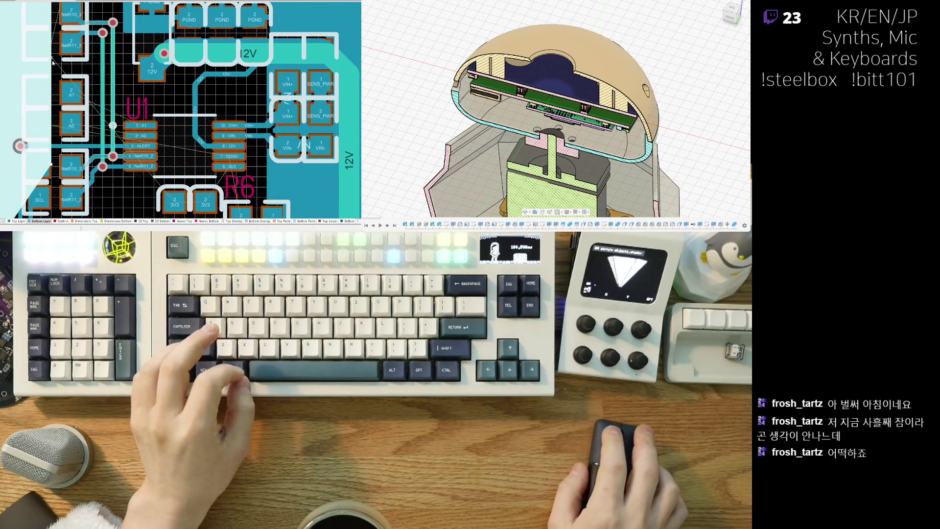
{"action": "left_click_drag", "start_coordinate": [51, 63], "coordinate": [49, 116]}
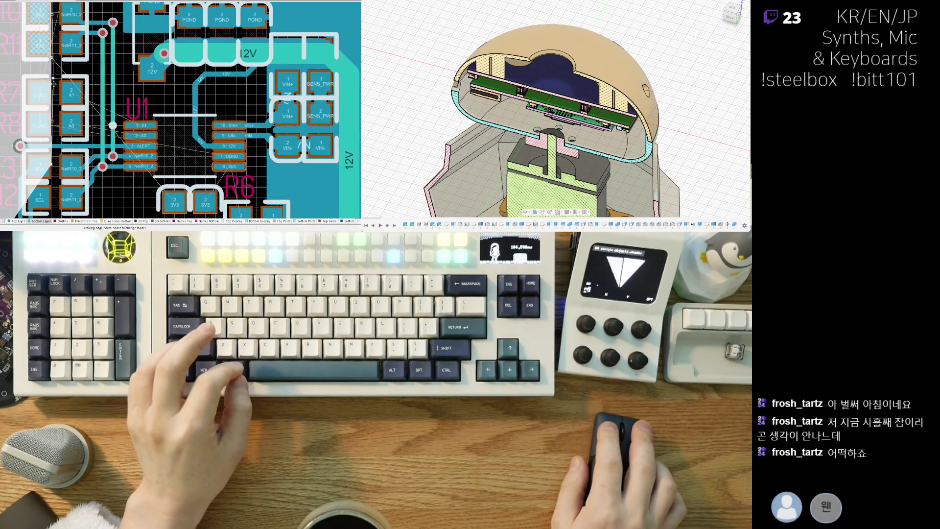
{"action": "left_click", "coordinate": [51, 115]}
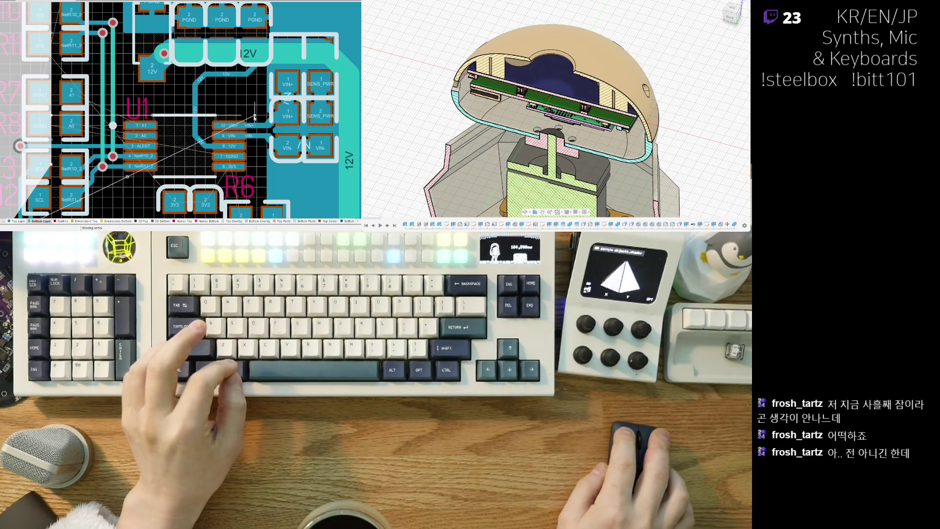
{"action": "left_click", "coordinate": [256, 116]}
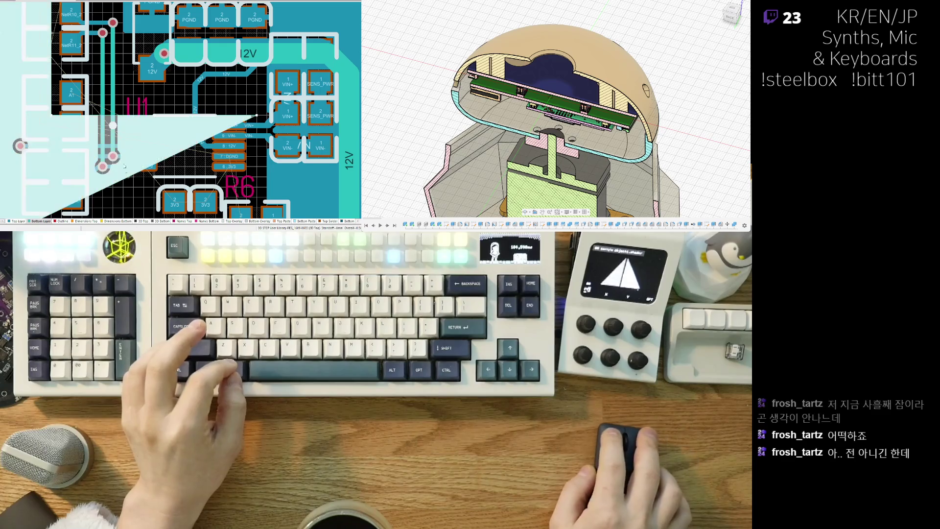
Move the pour's vertices into a squared-off rectangle over U1 and the C7/C8 pads.
{"action": "middle_click_drag", "start_coordinate": [112, 149], "coordinate": [139, 123]}
{"action": "mouse_move", "coordinate": [138, 118]}
{"action": "left_mouse_down"}
{"action": "mouse_move", "coordinate": [259, 194]}
{"action": "mouse_move", "coordinate": [265, 185]}
{"action": "left_mouse_up"}
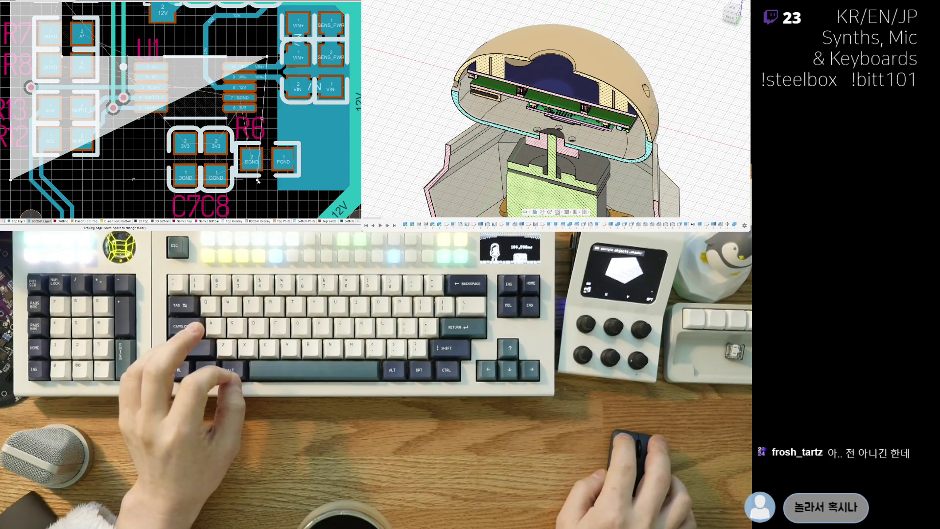
{"action": "left_click", "coordinate": [258, 181]}
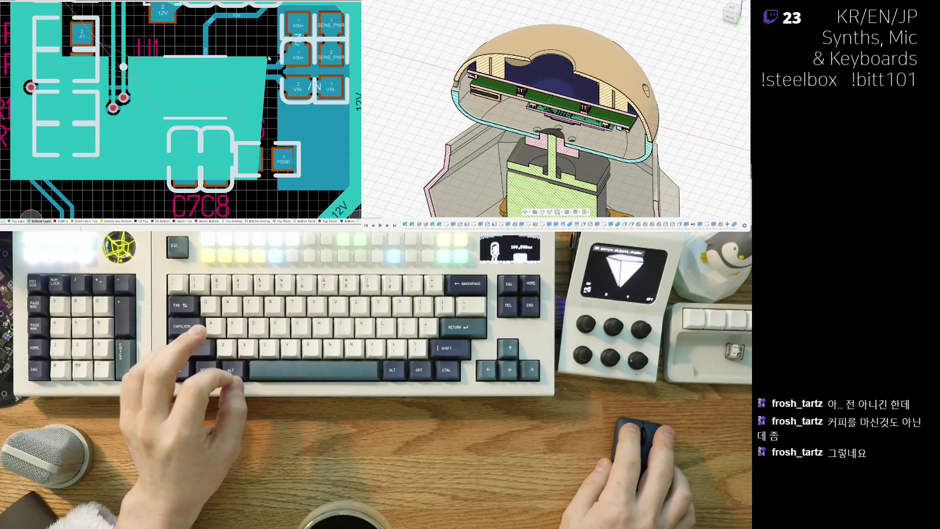
{"action": "left_click_drag", "start_coordinate": [268, 56], "coordinate": [255, 57]}
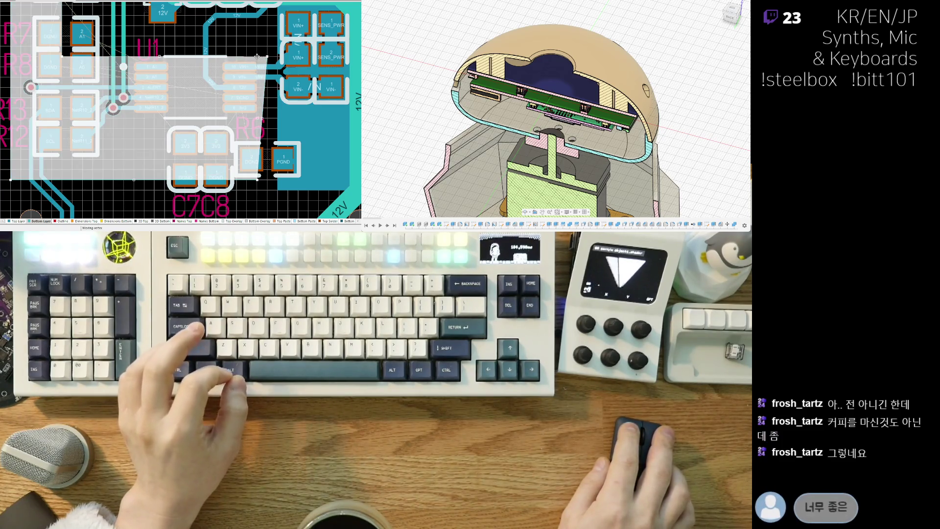
{"action": "scroll", "coordinate": [109, 146], "scroll_direction": "down", "scroll_amount": 2, "text": "ctrl"}
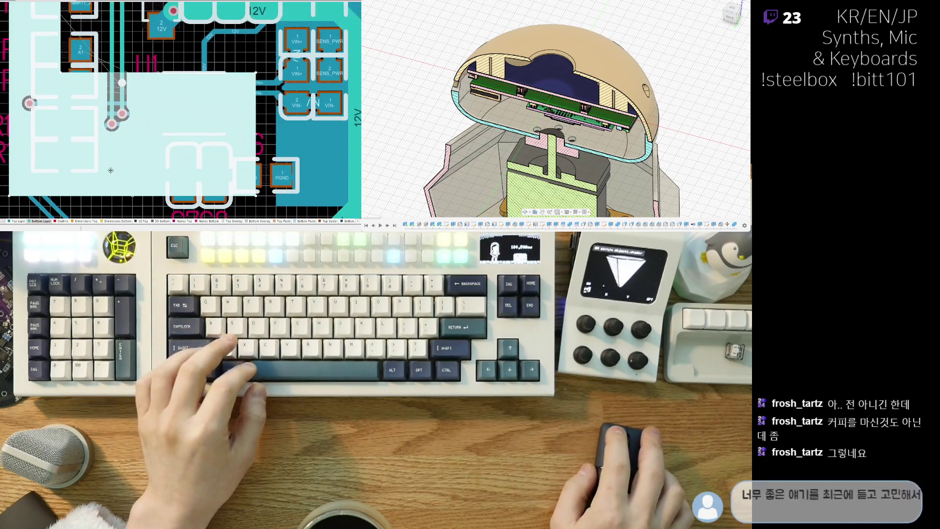
{"action": "scroll", "coordinate": [146, 155], "scroll_direction": "down", "scroll_amount": 2, "text": "ctrl"}
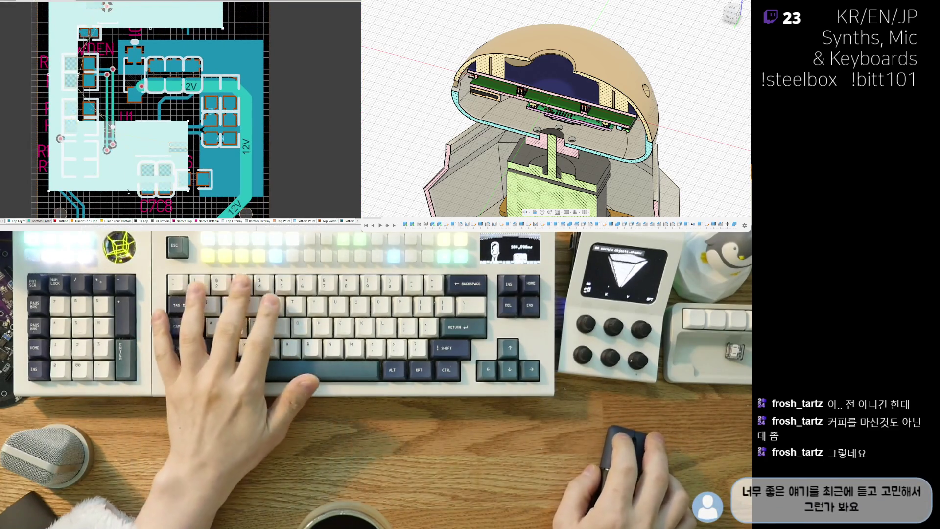
Check the bare board edge-on in 3D, then return to the 2D layout.
{"action": "key", "text": "3"}
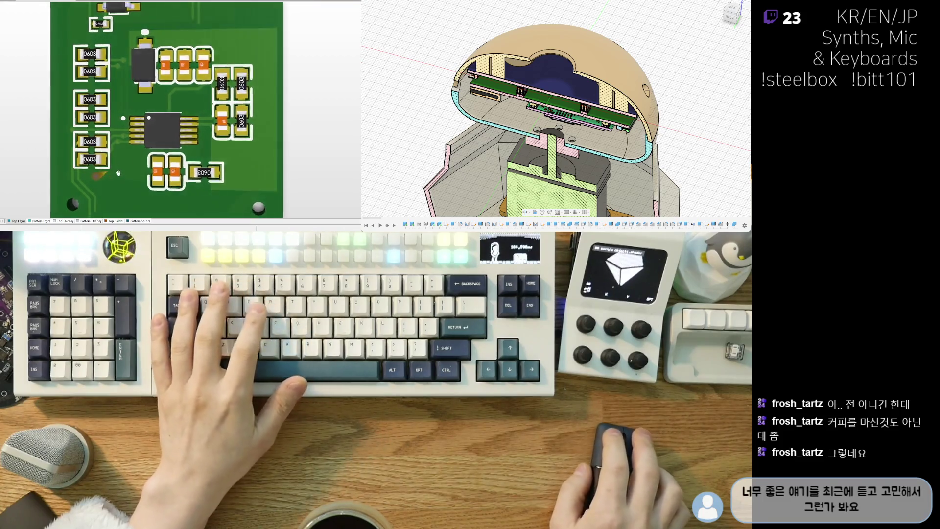
{"action": "key", "text": "v"}
{"action": "key", "text": "b"}
{"action": "scroll", "coordinate": [107, 149], "scroll_direction": "down", "scroll_amount": 2, "text": "ctrl"}
{"action": "mouse_move", "coordinate": [107, 150]}
{"action": "right_mouse_down", "text": "shift"}
{"action": "mouse_move", "coordinate": [123, 144]}
{"action": "mouse_move", "coordinate": [110, 166]}
{"action": "mouse_move", "coordinate": [123, 58]}
{"action": "mouse_move", "coordinate": [158, 92]}
{"action": "right_mouse_up", "text": "shift"}
{"action": "key", "text": "2"}
{"action": "scroll", "coordinate": [126, 108], "scroll_direction": "up", "scroll_amount": 2, "text": "ctrl"}
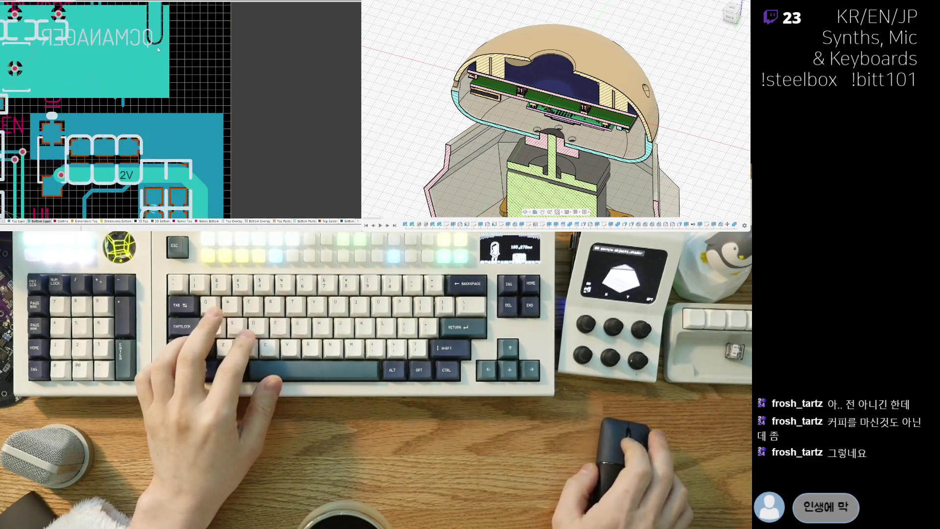
{"action": "scroll", "coordinate": [158, 47], "scroll_direction": "up", "scroll_amount": 2, "text": "ctrl"}
{"action": "scroll", "coordinate": [163, 119], "scroll_direction": "up", "scroll_amount": 2, "text": "ctrl"}
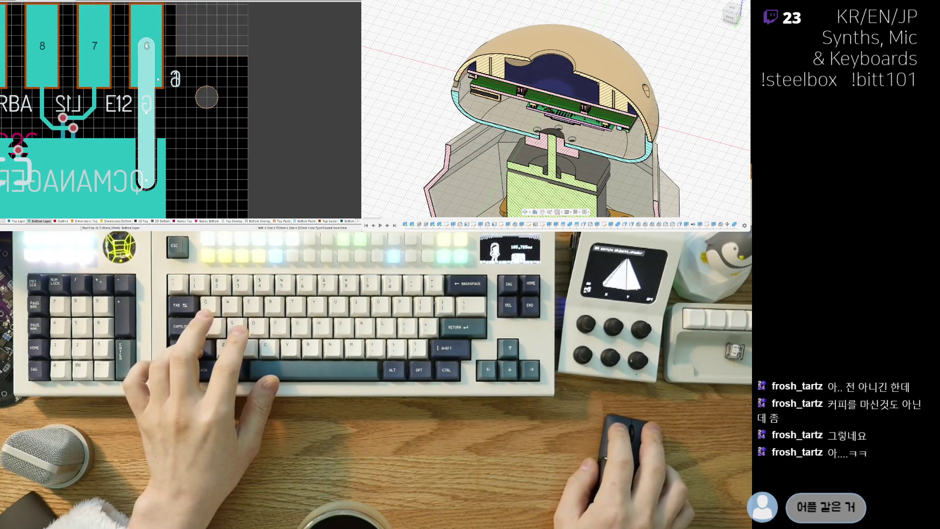
Assign pad 6 to GND and stretch the QCMANAGER pour's right edge over the DGND via.
{"action": "left_click", "coordinate": [146, 66]}
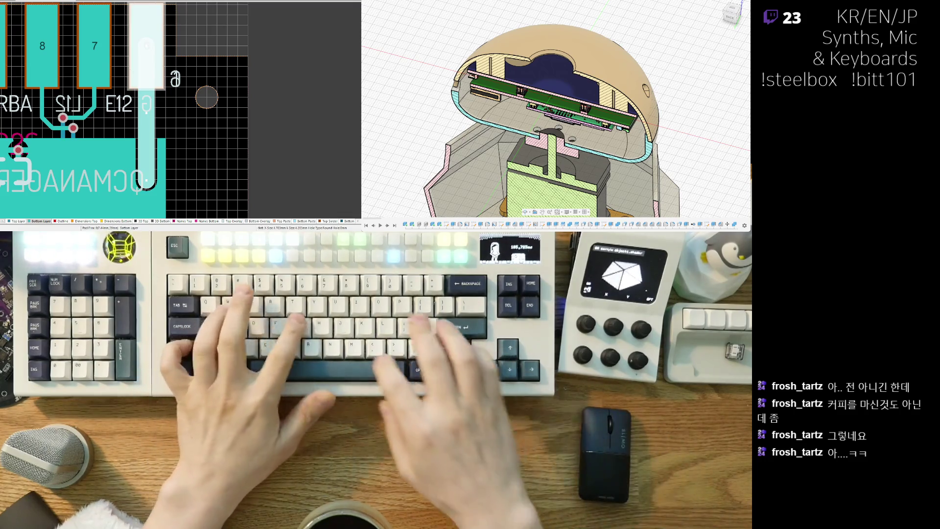
{"action": "type", "text": "GND"}
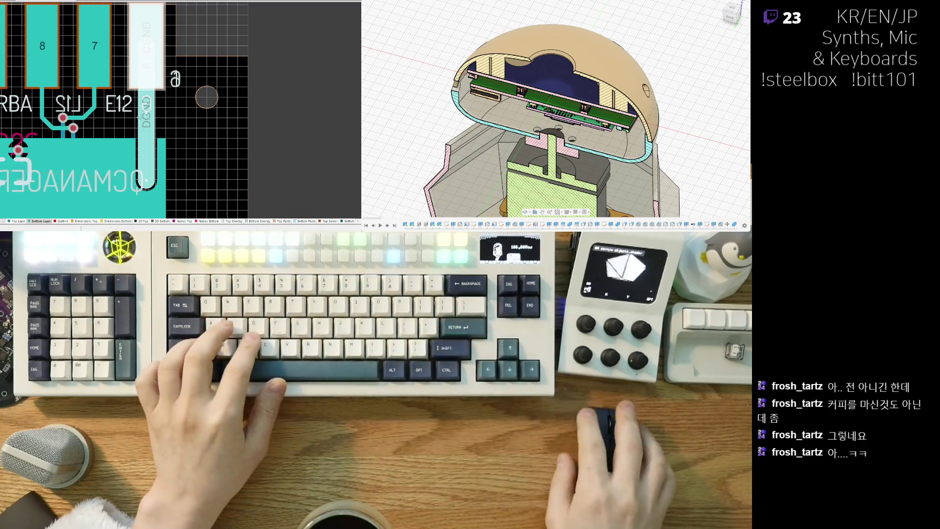
{"action": "right_click_drag", "start_coordinate": [146, 179], "coordinate": [161, 141]}
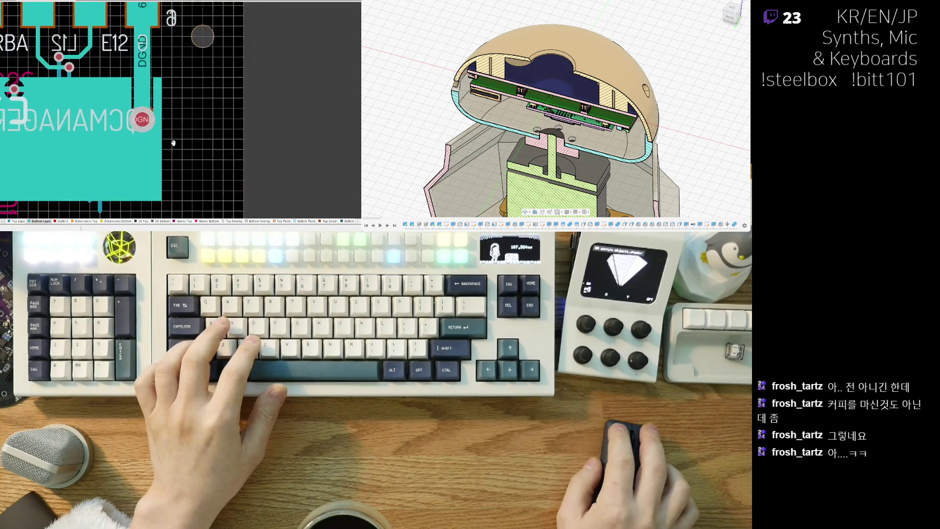
{"action": "scroll", "coordinate": [172, 147], "scroll_direction": "up", "scroll_amount": 2, "text": "ctrl"}
{"action": "scroll", "coordinate": [206, 111], "scroll_direction": "down", "scroll_amount": 2}
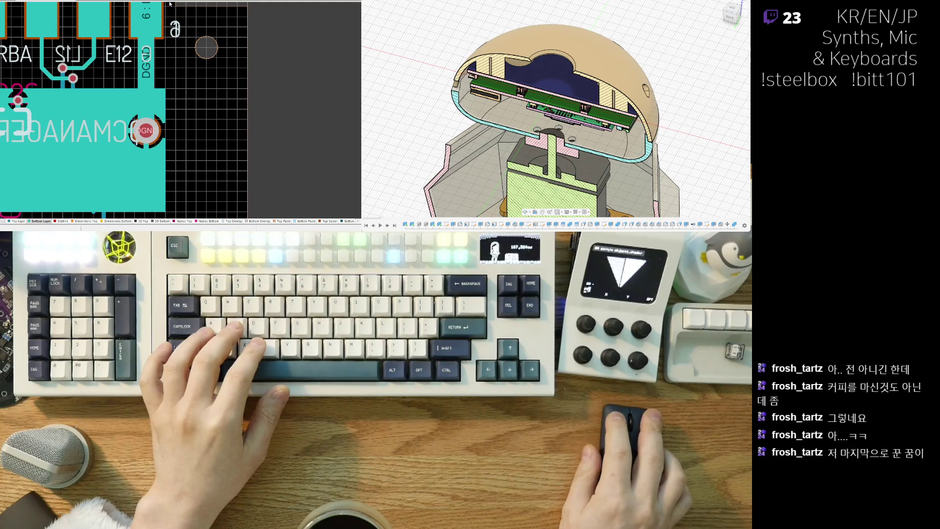
{"action": "scroll", "coordinate": [163, 89], "scroll_direction": "down", "scroll_amount": 2, "text": "ctrl"}
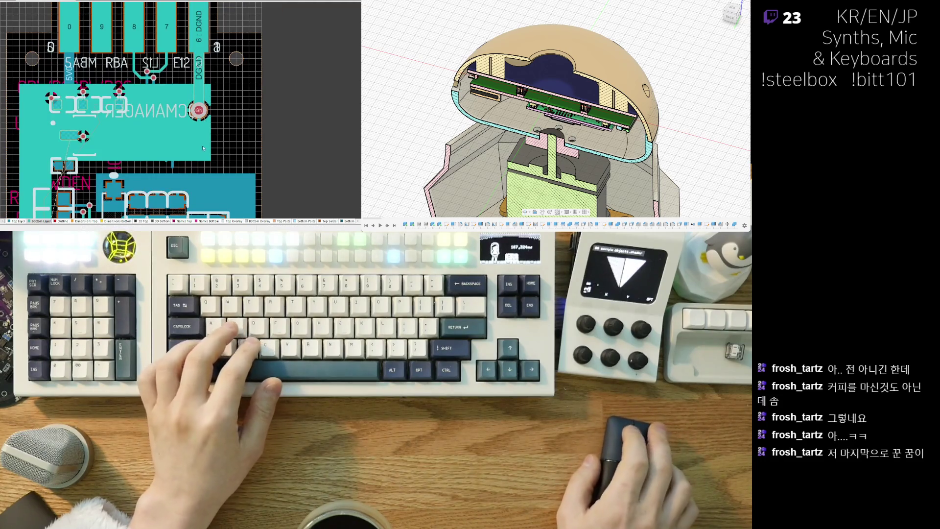
{"action": "scroll", "coordinate": [169, 138], "scroll_direction": "up", "scroll_amount": 2, "text": "ctrl"}
{"action": "left_click", "coordinate": [174, 131]}
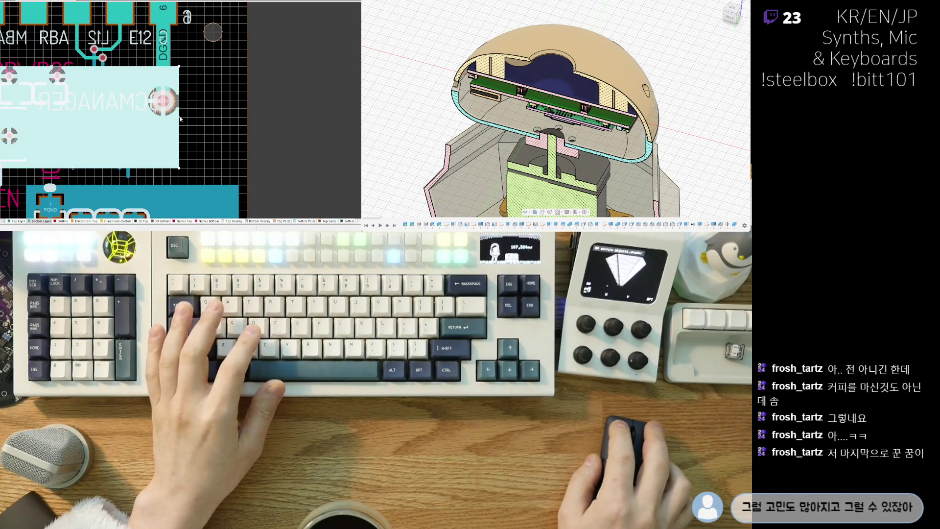
{"action": "left_click_drag", "start_coordinate": [178, 124], "coordinate": [200, 130]}
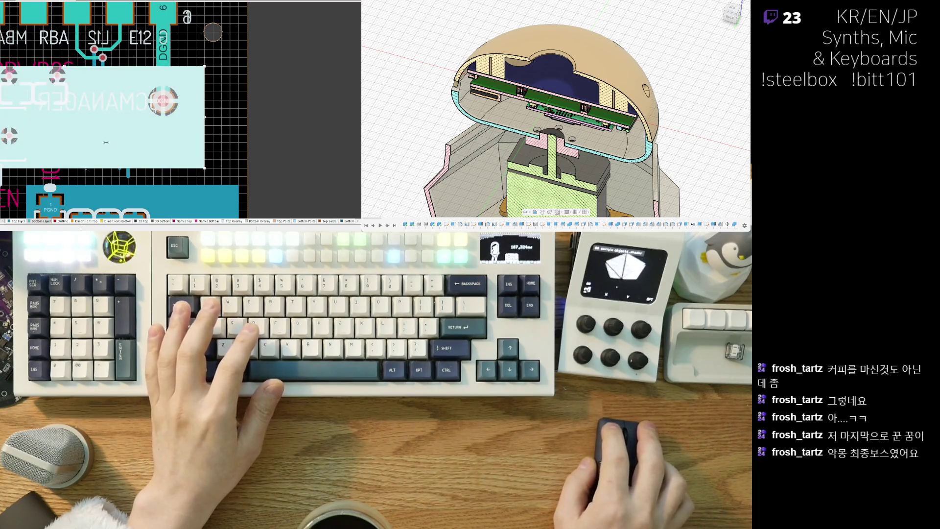
{"action": "scroll", "coordinate": [26, 115], "scroll_direction": "down", "scroll_amount": 2}
{"action": "key", "text": "3"}
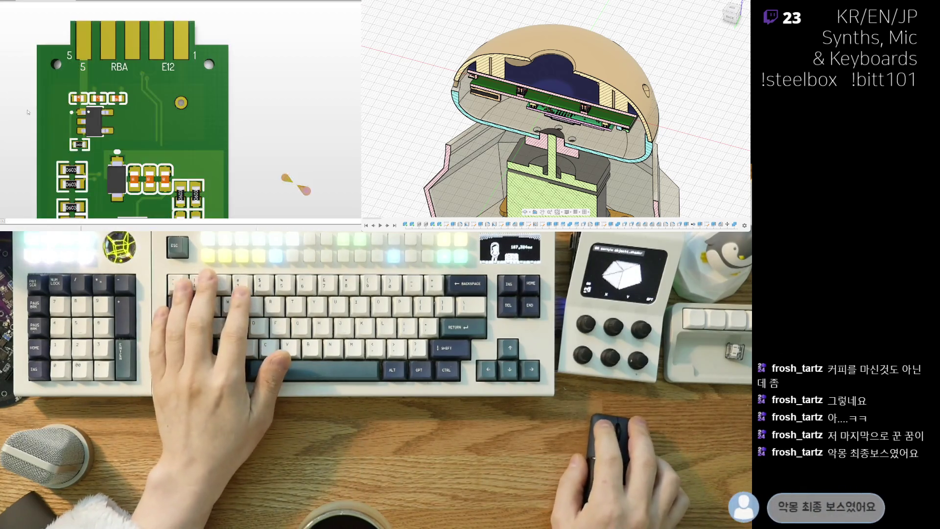
{"action": "scroll", "coordinate": [54, 126], "scroll_direction": "up", "scroll_amount": 3}
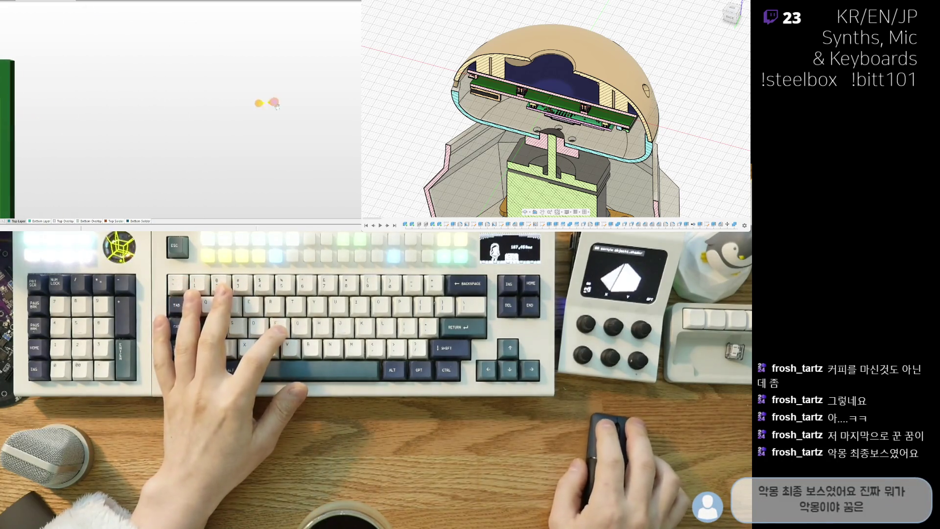
{"action": "scroll", "coordinate": [114, 129], "scroll_direction": "down", "scroll_amount": 3}
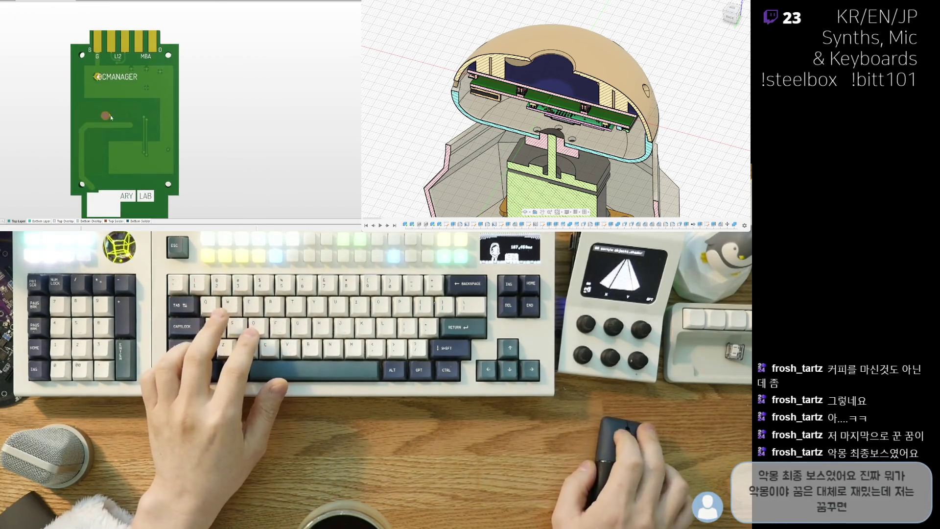
{"action": "scroll", "coordinate": [110, 117], "scroll_direction": "up", "scroll_amount": 2}
{"action": "scroll", "coordinate": [114, 96], "scroll_direction": "up", "scroll_amount": 2}
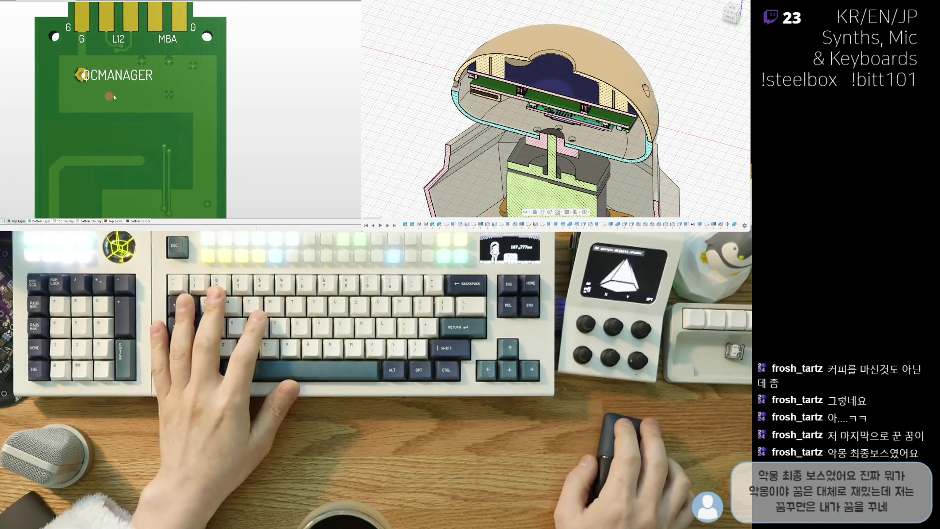
Return from the 3D render to the flat 2D layer view.
{"action": "key", "text": "2"}
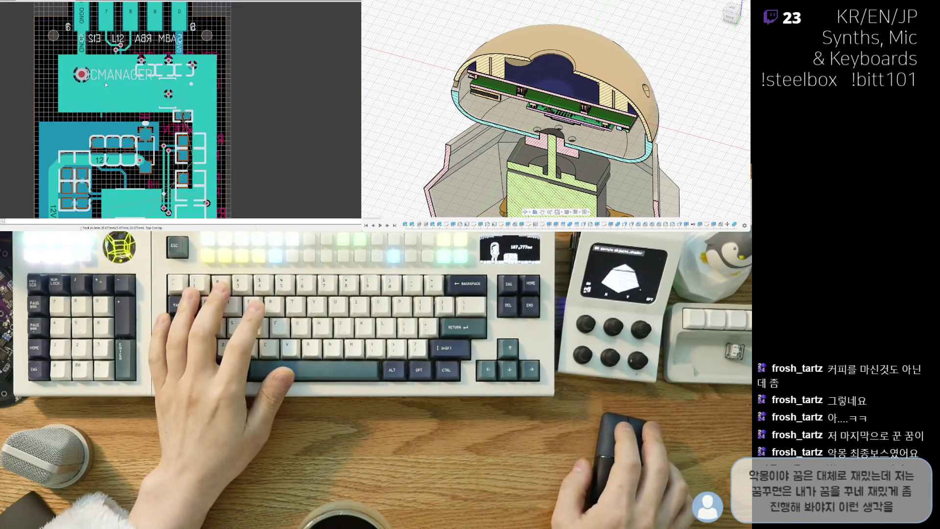
{"action": "scroll", "coordinate": [105, 82], "scroll_direction": "up", "scroll_amount": 2}
{"action": "scroll", "coordinate": [98, 59], "scroll_direction": "up", "scroll_amount": 2}
{"action": "scroll", "coordinate": [97, 56], "scroll_direction": "up", "scroll_amount": 2}
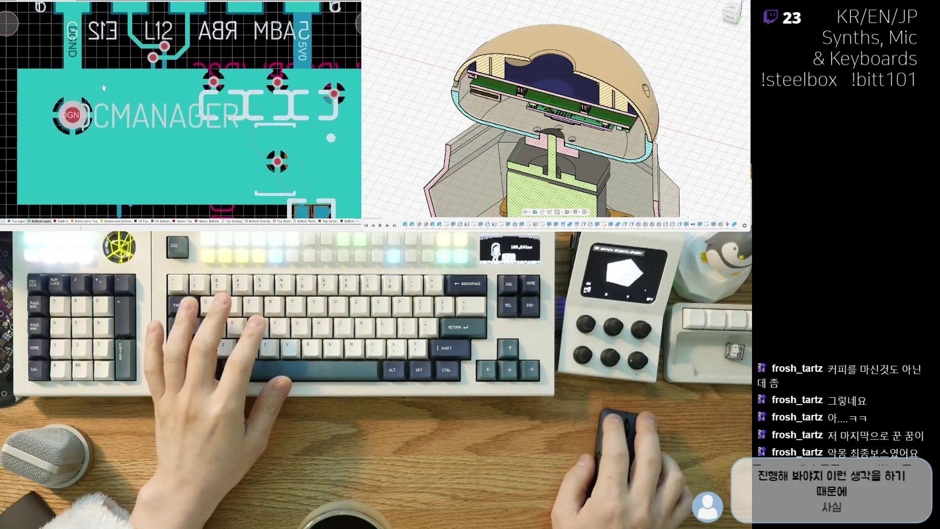
{"action": "scroll", "coordinate": [121, 81], "scroll_direction": "up", "scroll_amount": 2}
{"action": "scroll", "coordinate": [122, 81], "scroll_direction": "down", "scroll_amount": 4}
{"action": "scroll", "coordinate": [161, 182], "scroll_direction": "up", "scroll_amount": 2}
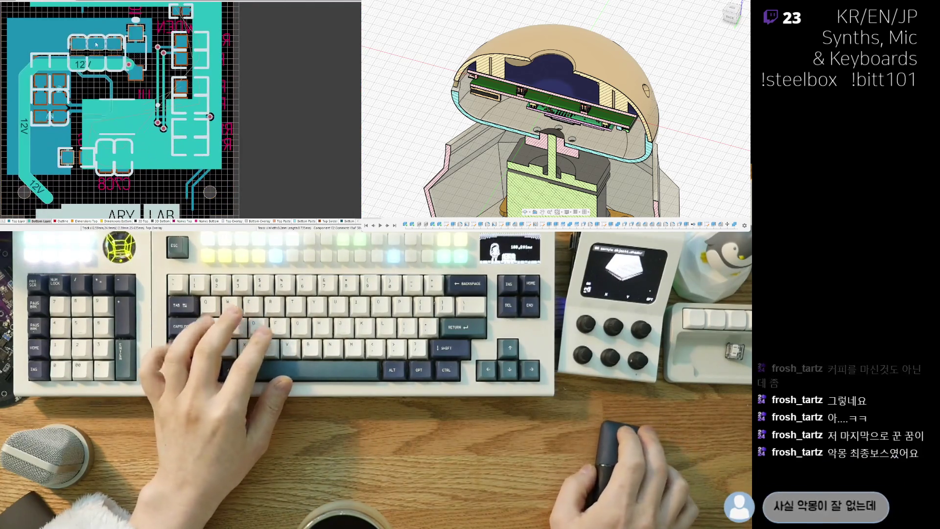
{"action": "scroll", "coordinate": [162, 182], "scroll_direction": "up", "scroll_amount": 2}
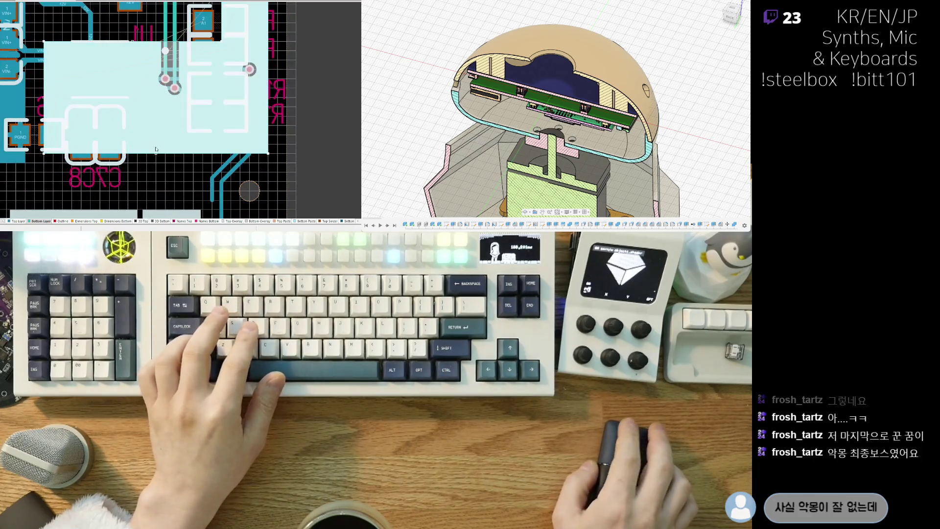
Pull the pour's bottom edge down toward the board edge and verify it in 3D.
{"action": "left_click_drag", "start_coordinate": [146, 154], "coordinate": [145, 165]}
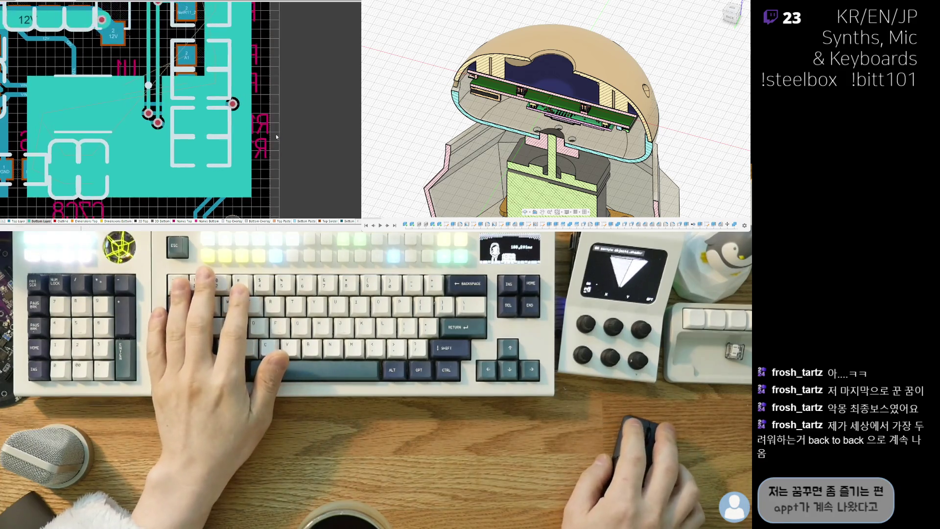
{"action": "key", "text": "3"}
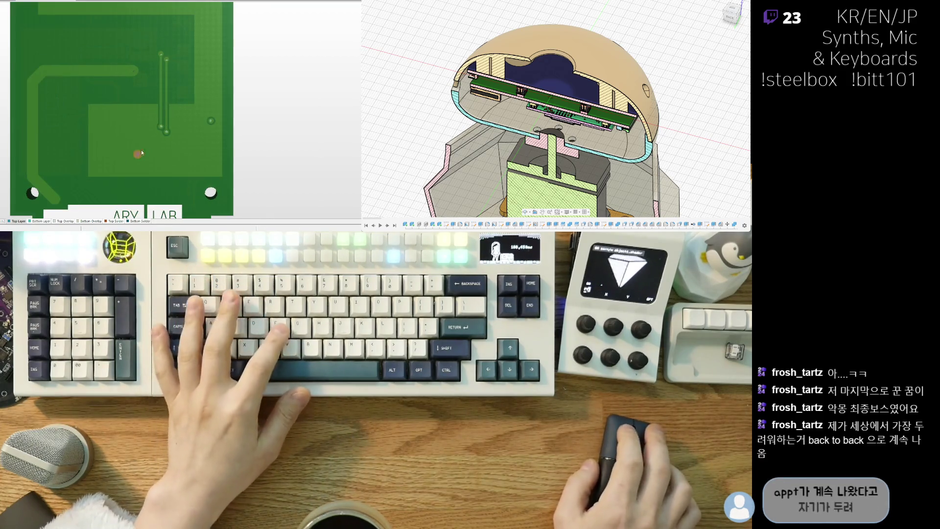
{"action": "right_click_drag", "start_coordinate": [141, 149], "coordinate": [177, 94]}
{"action": "right_click_drag", "start_coordinate": [71, 139], "coordinate": [110, 121]}
{"action": "key", "text": "2"}
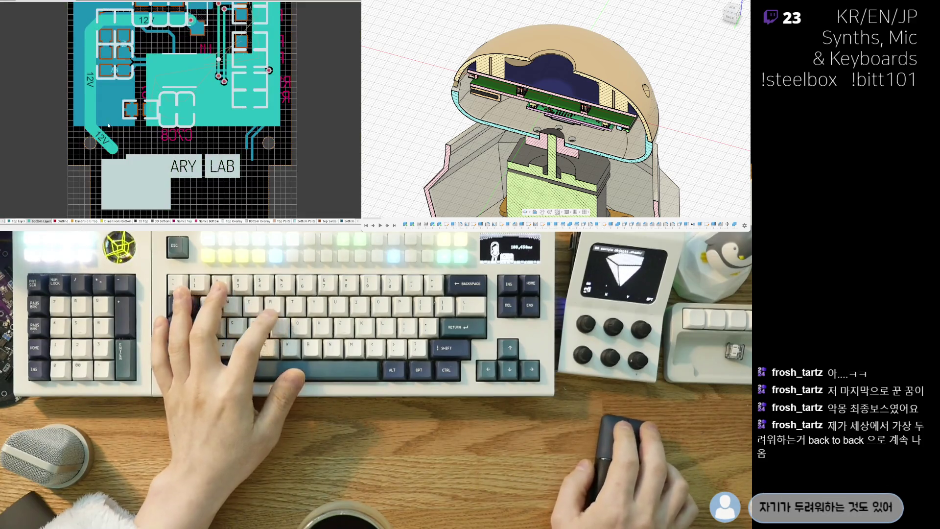
{"action": "scroll", "coordinate": [110, 121], "scroll_direction": "up", "scroll_amount": 5}
{"action": "mouse_move", "coordinate": [106, 131]}
{"action": "left_mouse_down"}
{"action": "mouse_move", "coordinate": [112, 120]}
{"action": "mouse_move", "coordinate": [139, 124]}
{"action": "mouse_move", "coordinate": [134, 110]}
{"action": "left_mouse_up"}
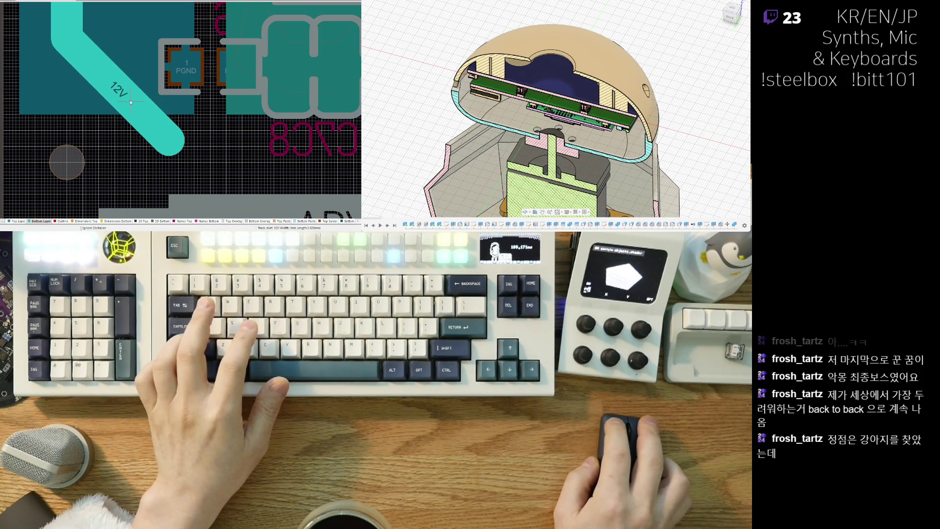
Reroute the diagonal 12V track and its endpoint down toward the bottom-edge pads, checking in 3D.
{"action": "left_click_drag", "start_coordinate": [128, 96], "coordinate": [131, 98]}
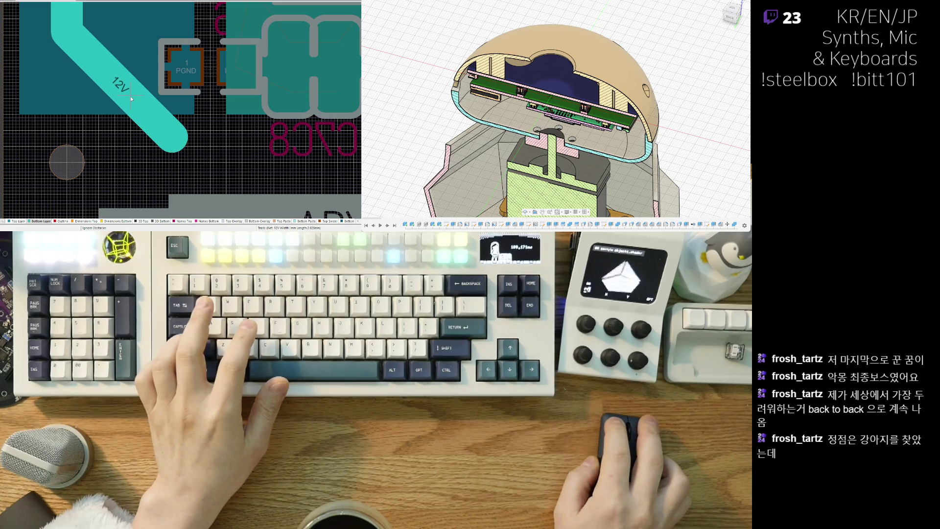
{"action": "scroll", "coordinate": [130, 98], "scroll_direction": "down", "scroll_amount": 1}
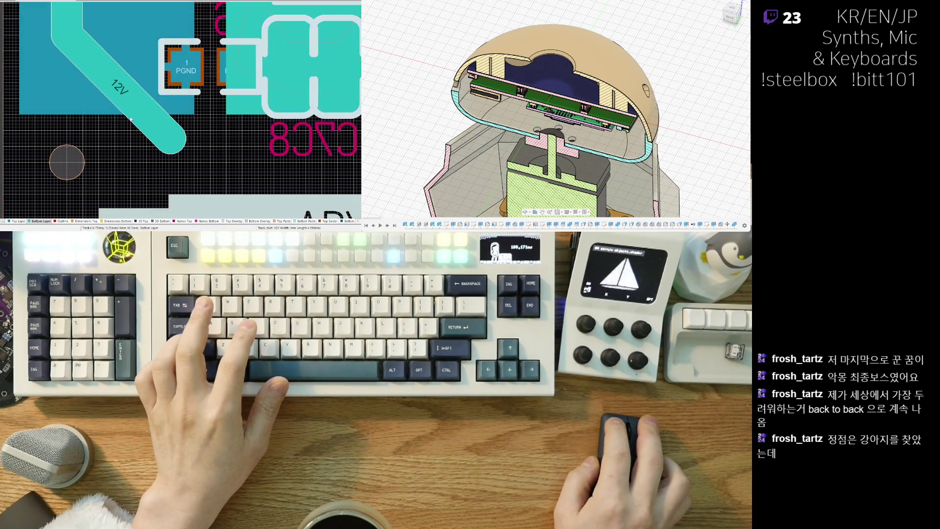
{"action": "scroll", "coordinate": [115, 144], "scroll_direction": "down", "scroll_amount": 1}
{"action": "scroll", "coordinate": [114, 144], "scroll_direction": "down", "scroll_amount": 2}
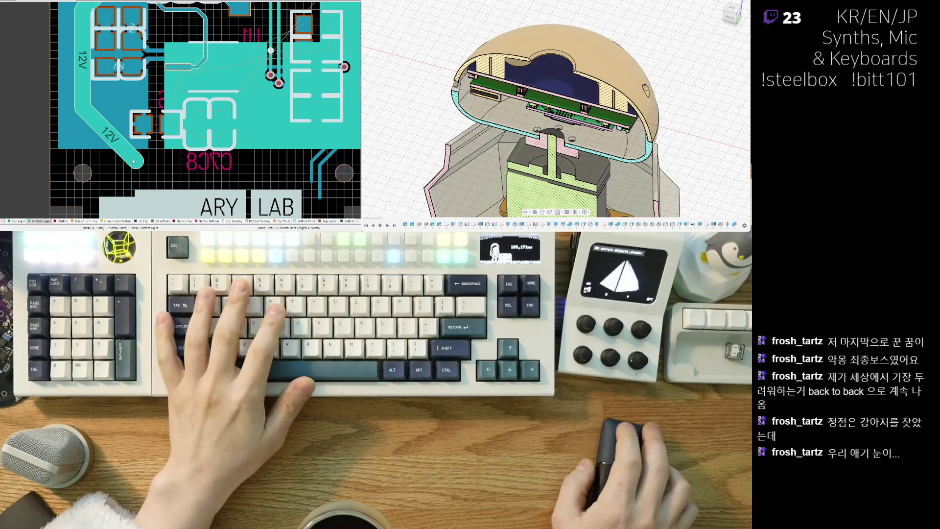
{"action": "key", "text": "3"}
{"action": "left_click_drag", "start_coordinate": [132, 161], "coordinate": [136, 113]}
{"action": "scroll", "coordinate": [125, 134], "scroll_direction": "down", "scroll_amount": 3}
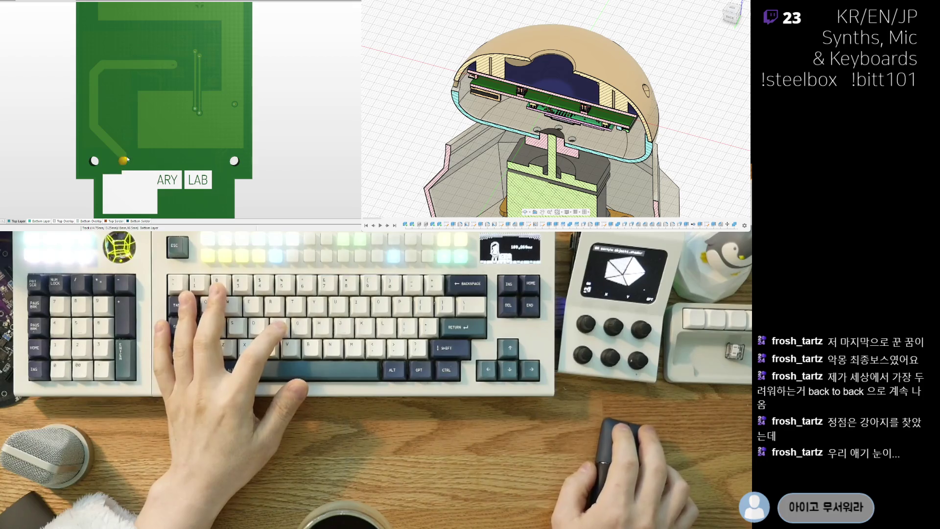
{"action": "key", "text": "2"}
{"action": "scroll", "coordinate": [147, 166], "scroll_direction": "up", "scroll_amount": 3}
{"action": "scroll", "coordinate": [161, 170], "scroll_direction": "up", "scroll_amount": 2}
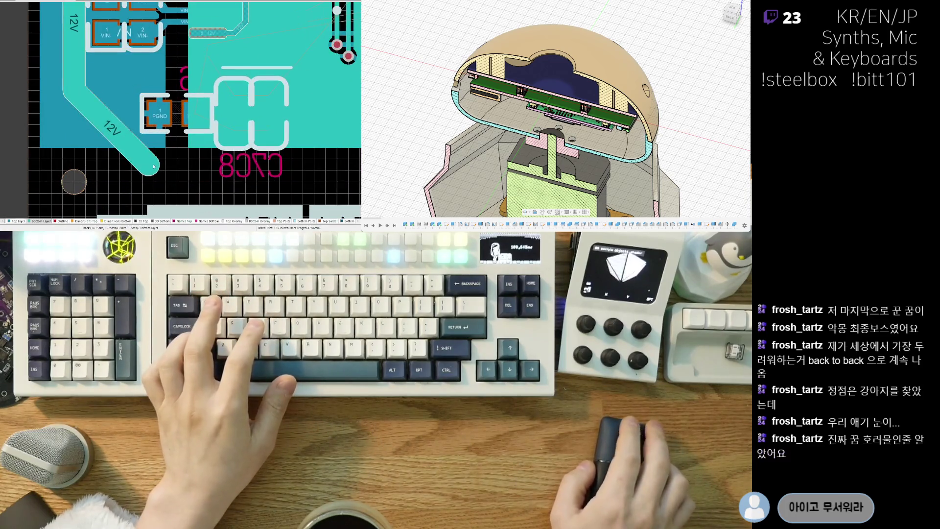
{"action": "mouse_move", "coordinate": [151, 166]}
{"action": "left_mouse_down"}
{"action": "mouse_move", "coordinate": [110, 99]}
{"action": "mouse_move", "coordinate": [123, 115]}
{"action": "mouse_move", "coordinate": [133, 182]}
{"action": "left_mouse_up"}
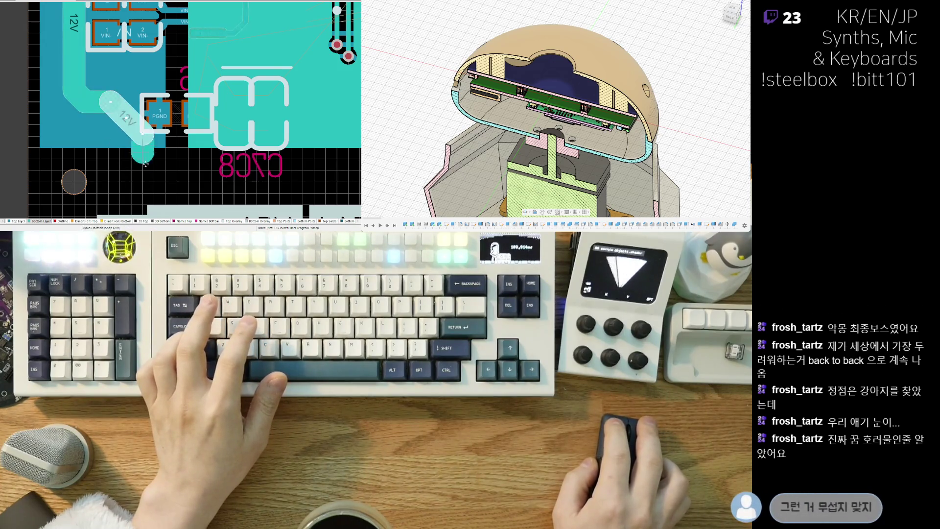
{"action": "scroll", "coordinate": [134, 183], "scroll_direction": "down", "scroll_amount": 3}
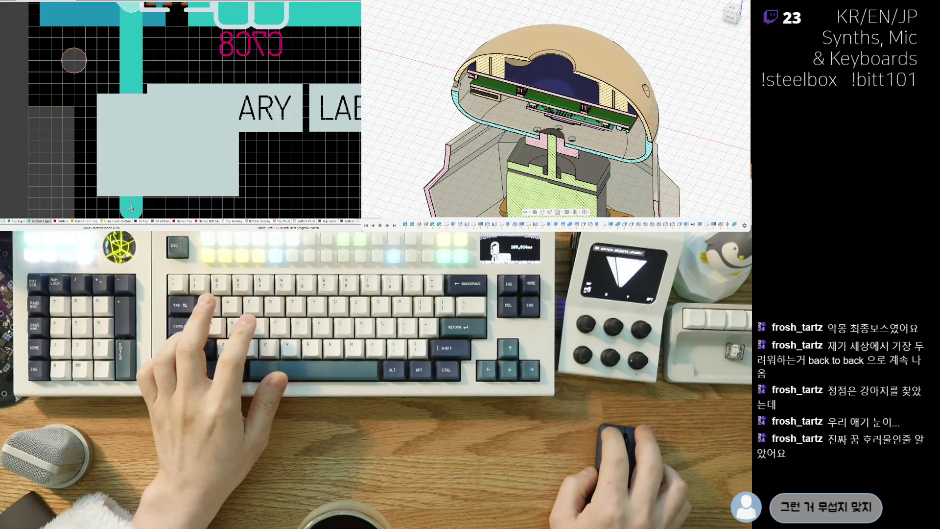
{"action": "scroll", "coordinate": [137, 184], "scroll_direction": "down", "scroll_amount": 3}
{"action": "scroll", "coordinate": [143, 139], "scroll_direction": "down", "scroll_amount": 2}
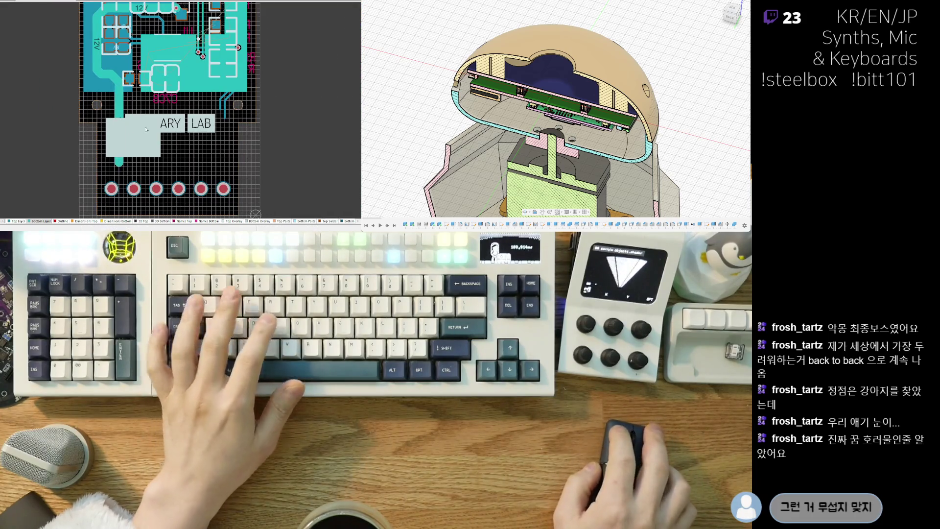
{"action": "key", "text": "3"}
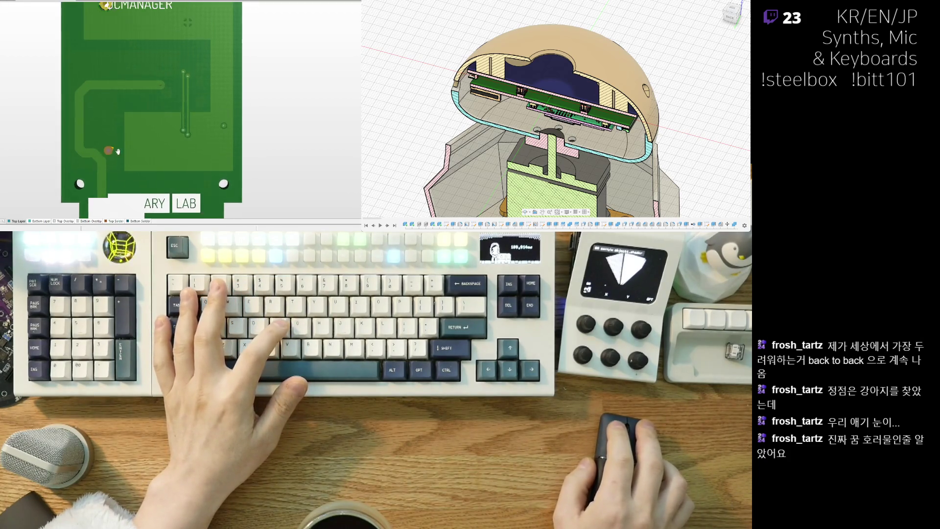
{"action": "scroll", "coordinate": [119, 151], "scroll_direction": "up", "scroll_amount": 3}
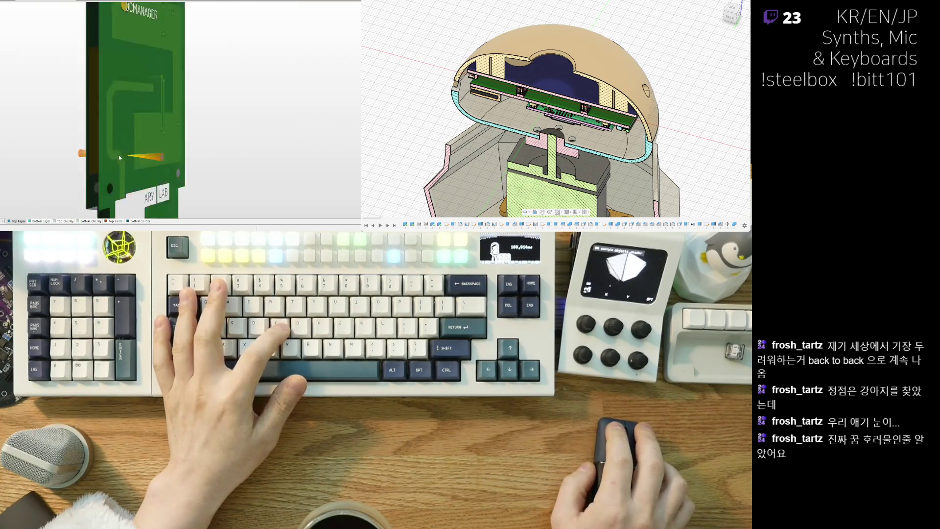
{"action": "key", "text": "2"}
{"action": "scroll", "coordinate": [102, 157], "scroll_direction": "up", "scroll_amount": 3}
{"action": "scroll", "coordinate": [102, 157], "scroll_direction": "up", "scroll_amount": 1}
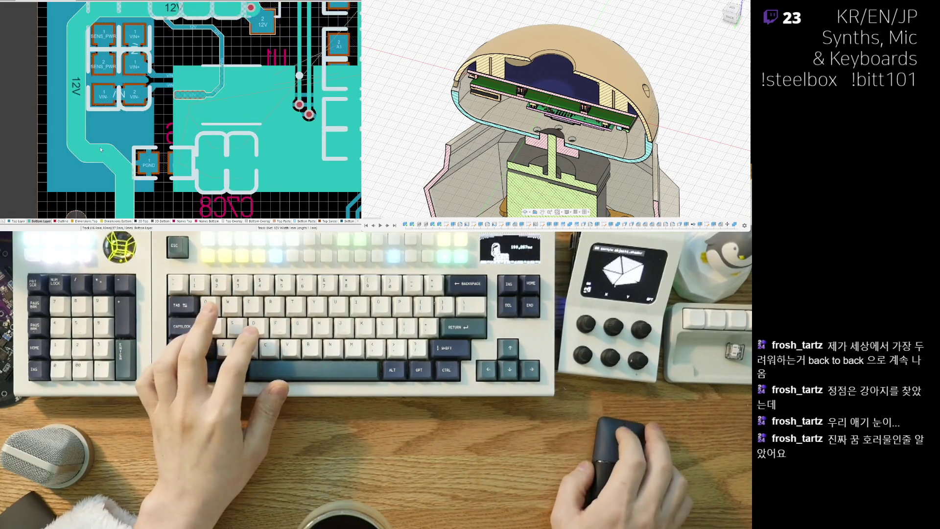
{"action": "scroll", "coordinate": [95, 58], "scroll_direction": "down", "scroll_amount": 1}
{"action": "scroll", "coordinate": [85, 95], "scroll_direction": "up", "scroll_amount": 1}
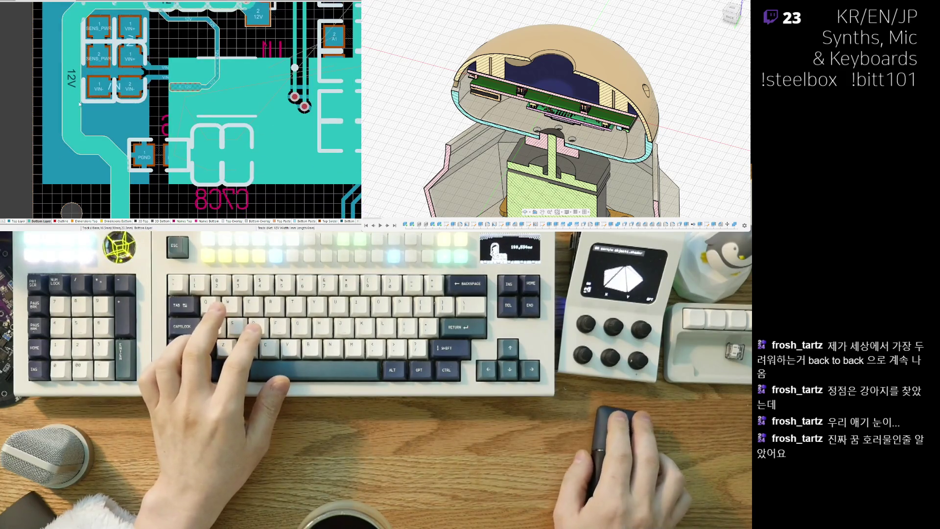
{"action": "scroll", "coordinate": [73, 130], "scroll_direction": "down", "scroll_amount": 1}
{"action": "scroll", "coordinate": [72, 130], "scroll_direction": "up", "scroll_amount": 1}
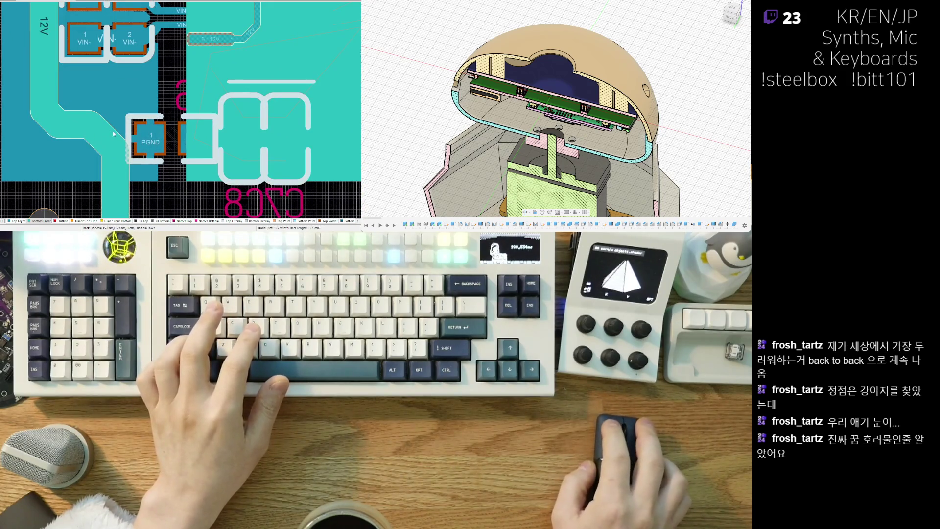
{"action": "scroll", "coordinate": [114, 133], "scroll_direction": "down", "scroll_amount": 1}
{"action": "scroll", "coordinate": [113, 125], "scroll_direction": "up", "scroll_amount": 1}
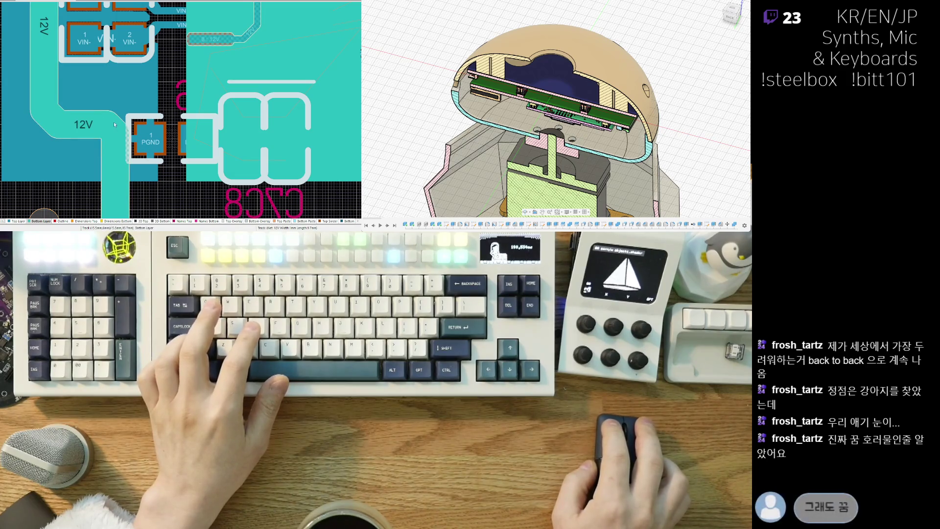
{"action": "left_click", "coordinate": [112, 130]}
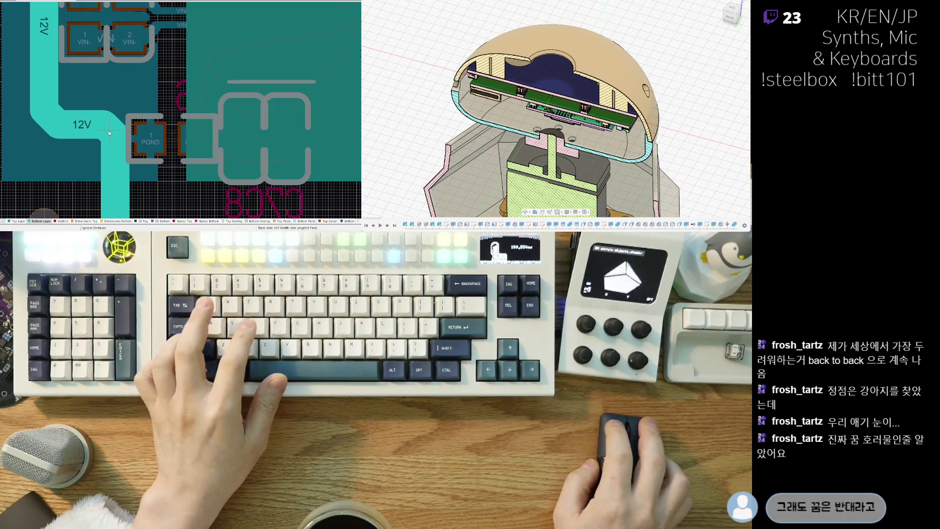
{"action": "scroll", "coordinate": [109, 134], "scroll_direction": "down", "scroll_amount": 2}
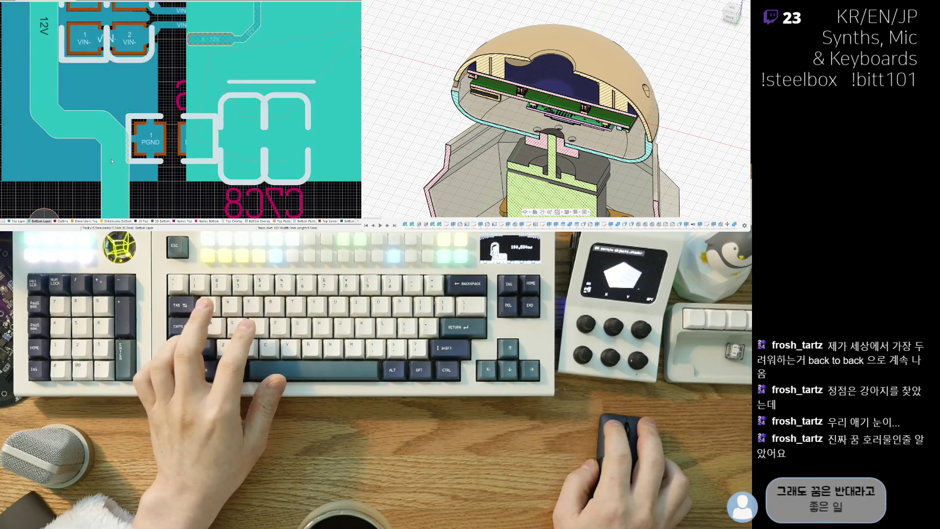
{"action": "scroll", "coordinate": [103, 147], "scroll_direction": "up", "scroll_amount": 2}
{"action": "scroll", "coordinate": [90, 201], "scroll_direction": "down", "scroll_amount": 2}
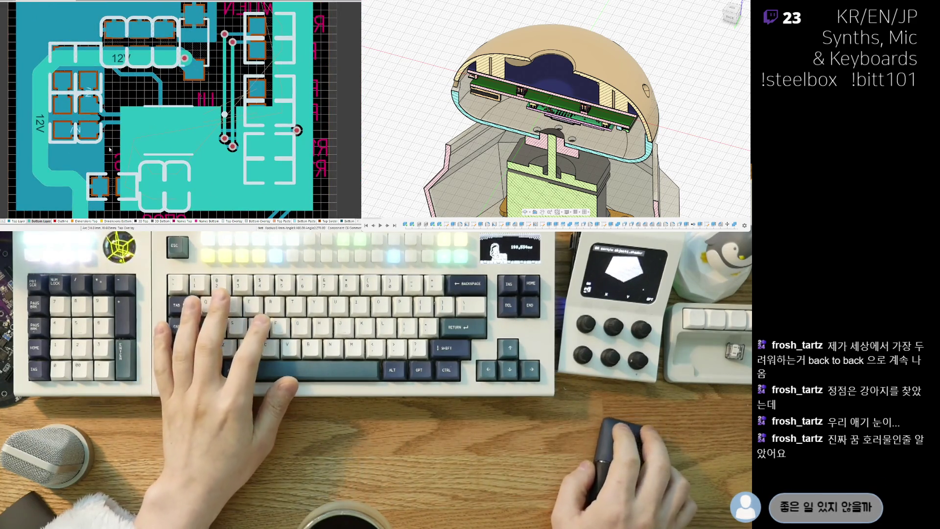
{"action": "scroll", "coordinate": [90, 201], "scroll_direction": "down", "scroll_amount": 2}
{"action": "left_click", "coordinate": [146, 176]}
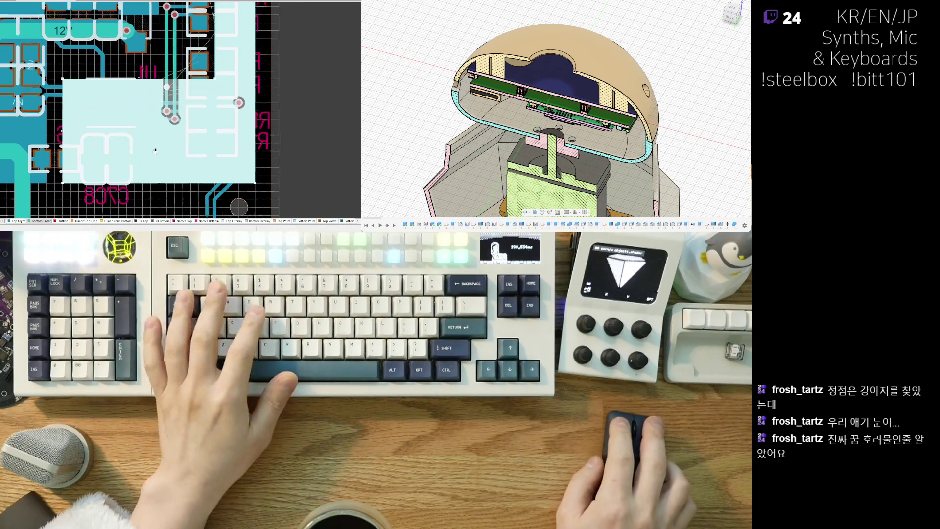
{"action": "scroll", "coordinate": [147, 110], "scroll_direction": "down", "scroll_amount": 2}
{"action": "scroll", "coordinate": [147, 111], "scroll_direction": "up", "scroll_amount": 2}
{"action": "scroll", "coordinate": [147, 111], "scroll_direction": "down", "scroll_amount": 2}
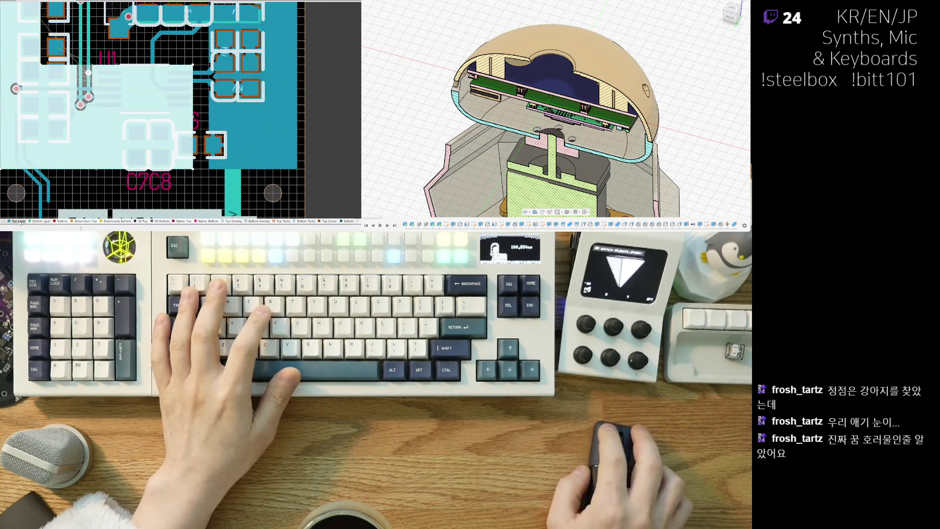
{"action": "scroll", "coordinate": [83, 160], "scroll_direction": "up", "scroll_amount": 1}
{"action": "scroll", "coordinate": [83, 160], "scroll_direction": "up", "scroll_amount": 2}
{"action": "scroll", "coordinate": [82, 159], "scroll_direction": "up", "scroll_amount": 2}
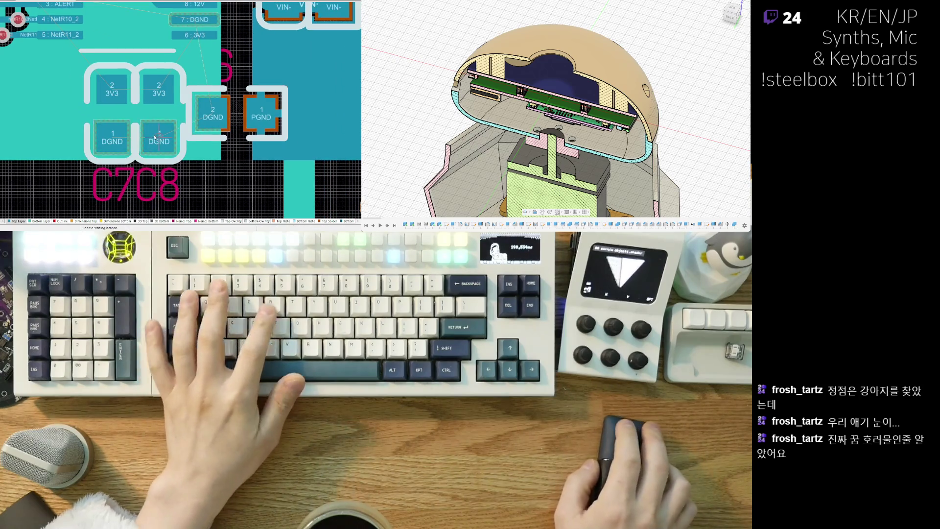
Start an interactive DGND route leftward from U1 pin 7.
{"action": "key", "text": "ctrl+w"}
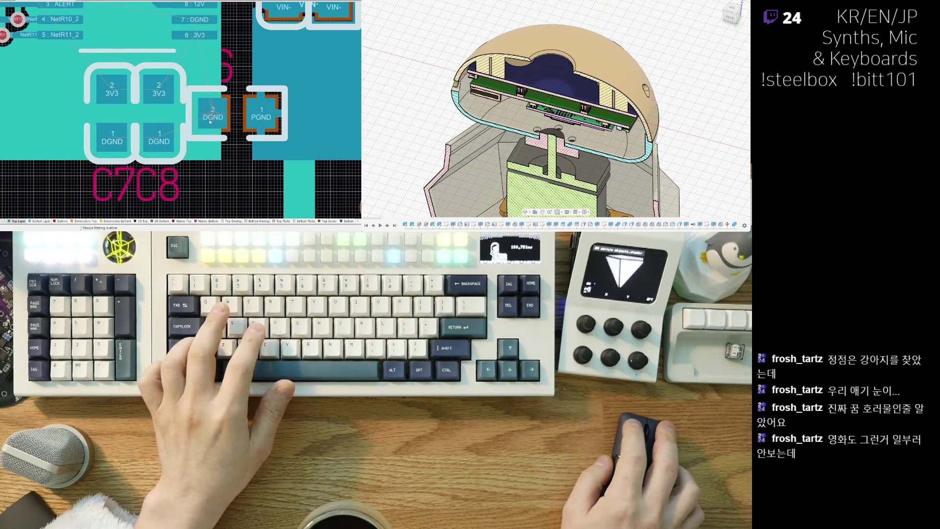
{"action": "scroll", "coordinate": [192, 155], "scroll_direction": "up", "scroll_amount": 2}
{"action": "scroll", "coordinate": [190, 125], "scroll_direction": "down", "scroll_amount": 1, "text": "ctrl"}
{"action": "scroll", "coordinate": [188, 99], "scroll_direction": "up", "scroll_amount": 1}
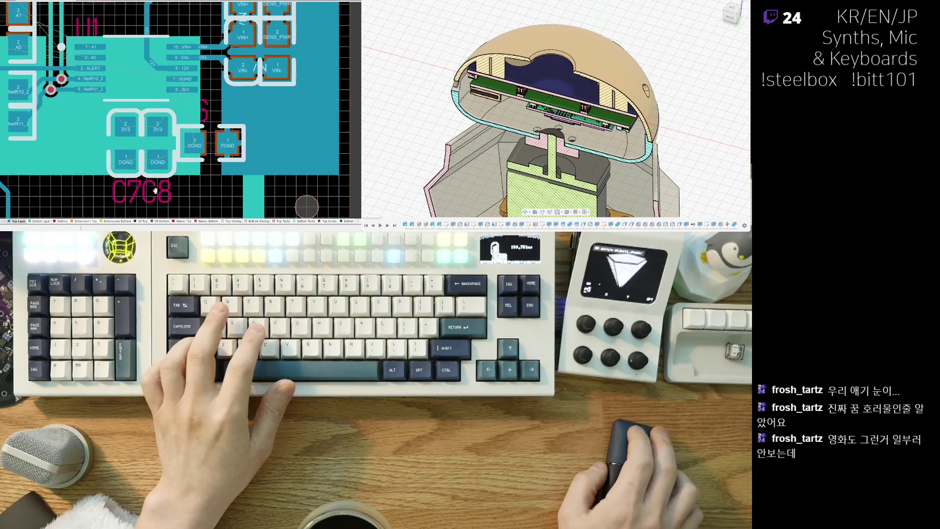
{"action": "scroll", "coordinate": [188, 99], "scroll_direction": "up", "scroll_amount": 1, "text": "ctrl"}
{"action": "scroll", "coordinate": [188, 99], "scroll_direction": "up", "scroll_amount": 1, "text": "ctrl"}
{"action": "scroll", "coordinate": [188, 100], "scroll_direction": "up", "scroll_amount": 1, "text": "ctrl"}
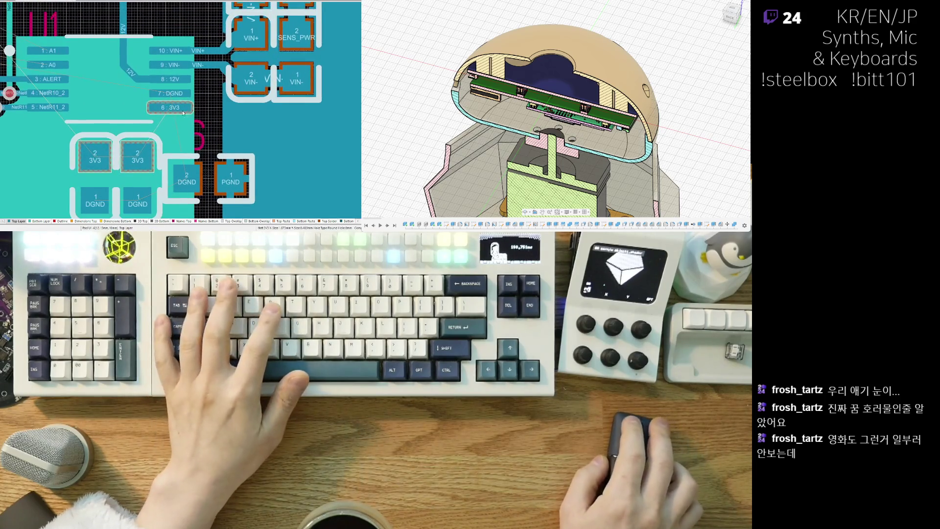
{"action": "scroll", "coordinate": [187, 101], "scroll_direction": "up", "scroll_amount": 1, "text": "ctrl"}
{"action": "left_click", "coordinate": [186, 100]}
{"action": "scroll", "coordinate": [188, 101], "scroll_direction": "up", "scroll_amount": 2, "text": "ctrl"}
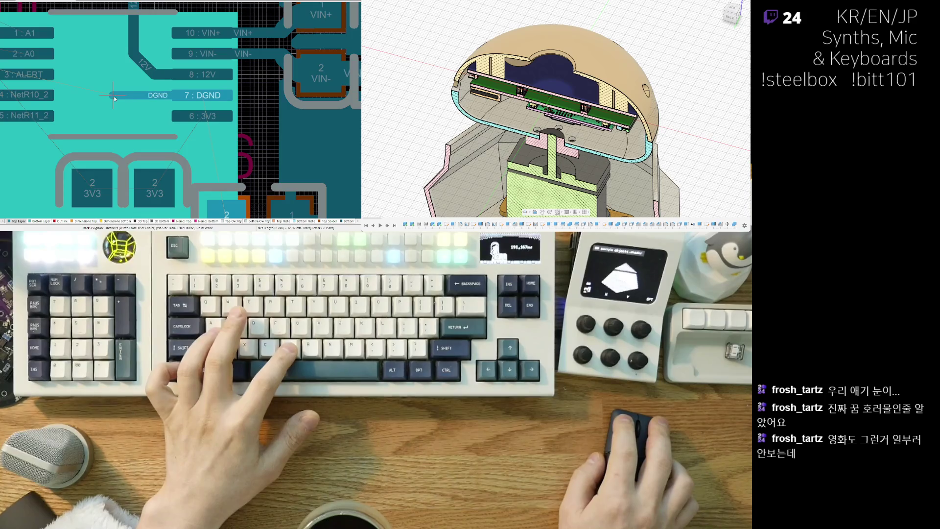
End the pin 7 DGND track and finish the route.
{"action": "left_click", "coordinate": [114, 98]}
{"action": "key", "text": "Escape"}
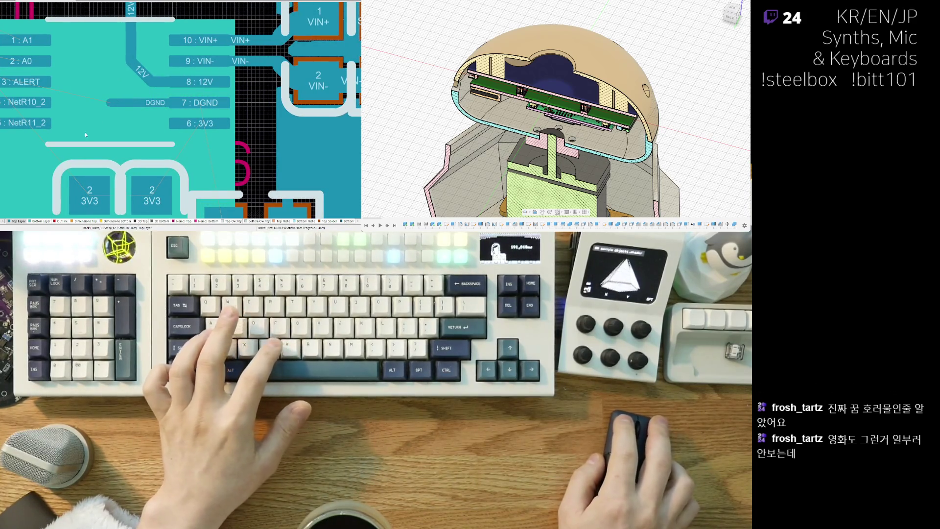
{"action": "scroll", "coordinate": [85, 132], "scroll_direction": "down", "scroll_amount": 3}
{"action": "scroll", "coordinate": [116, 137], "scroll_direction": "up", "scroll_amount": 2}
{"action": "scroll", "coordinate": [116, 137], "scroll_direction": "up", "scroll_amount": 2}
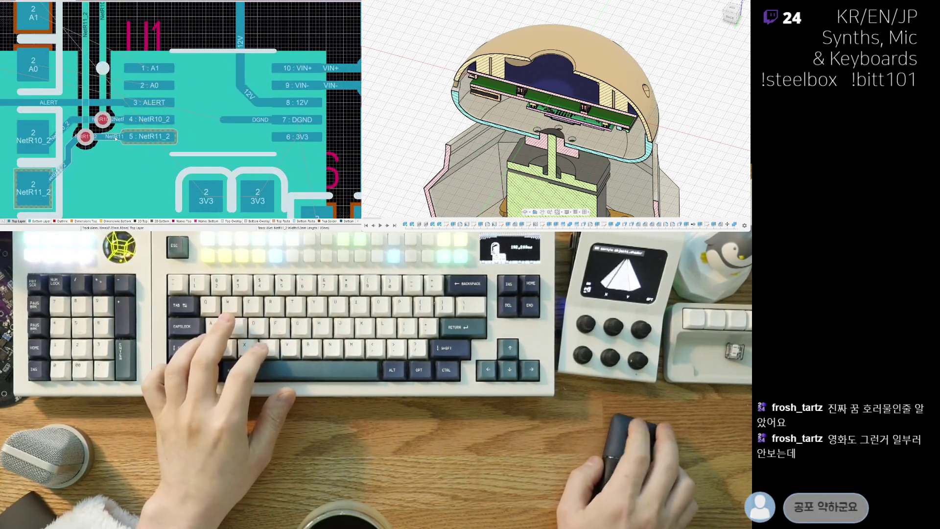
{"action": "scroll", "coordinate": [143, 128], "scroll_direction": "right", "scroll_amount": 2, "text": "shift"}
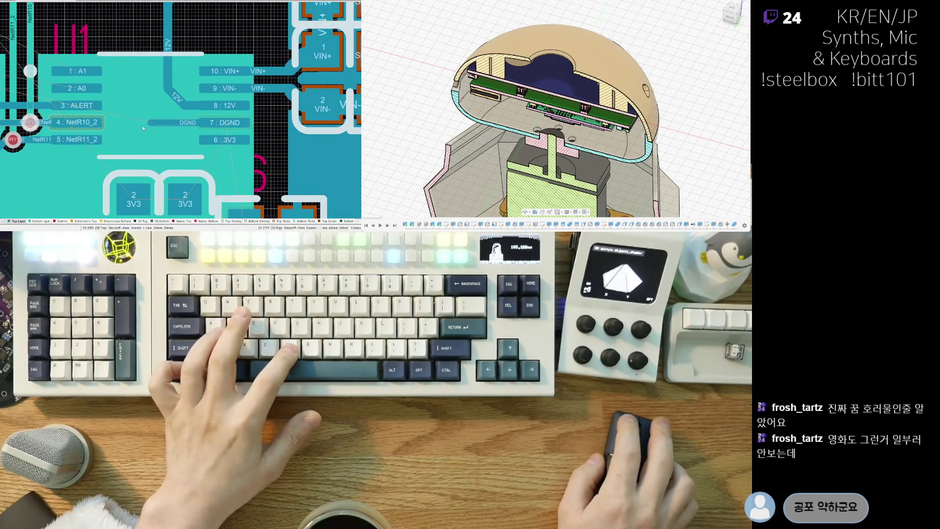
{"action": "scroll", "coordinate": [124, 163], "scroll_direction": "right", "scroll_amount": 1, "text": "shift"}
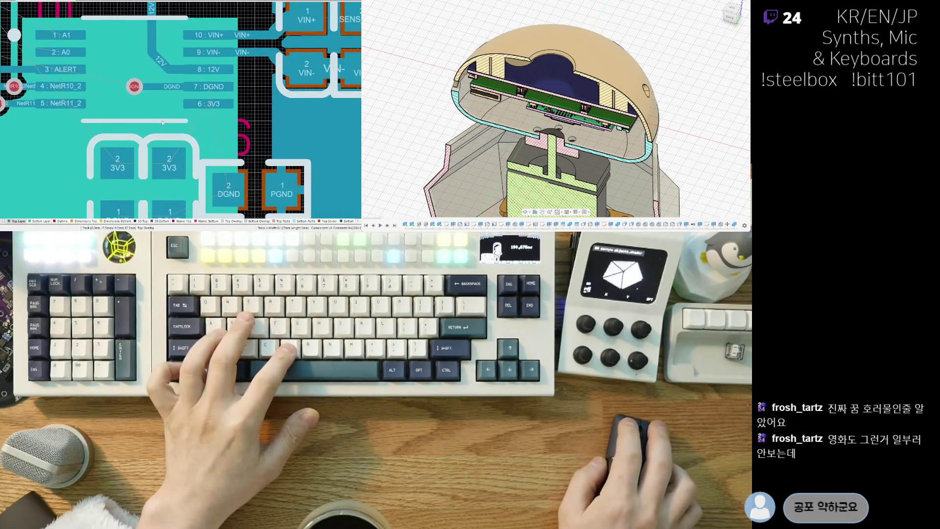
{"action": "scroll", "coordinate": [122, 163], "scroll_direction": "down", "scroll_amount": 3}
{"action": "scroll", "coordinate": [120, 163], "scroll_direction": "down", "scroll_amount": 1}
Route a track from the C7/C8 DGND pads to pad 2 DGND.
{"action": "left_click", "coordinate": [118, 166]}
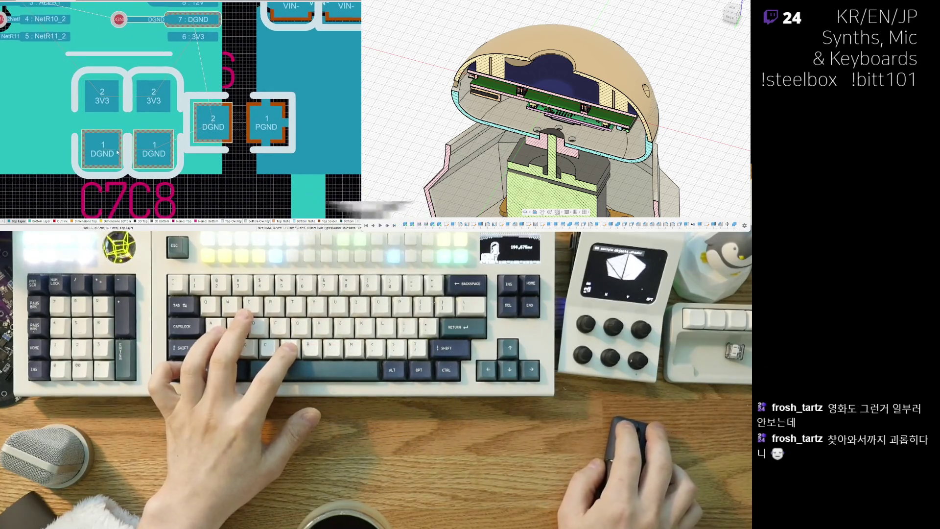
{"action": "left_click", "coordinate": [105, 156]}
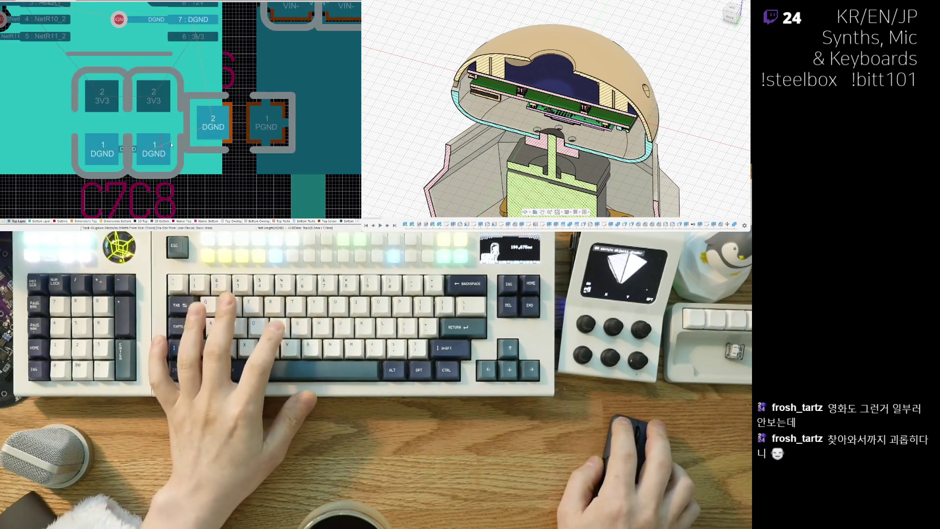
{"action": "left_click", "coordinate": [208, 121]}
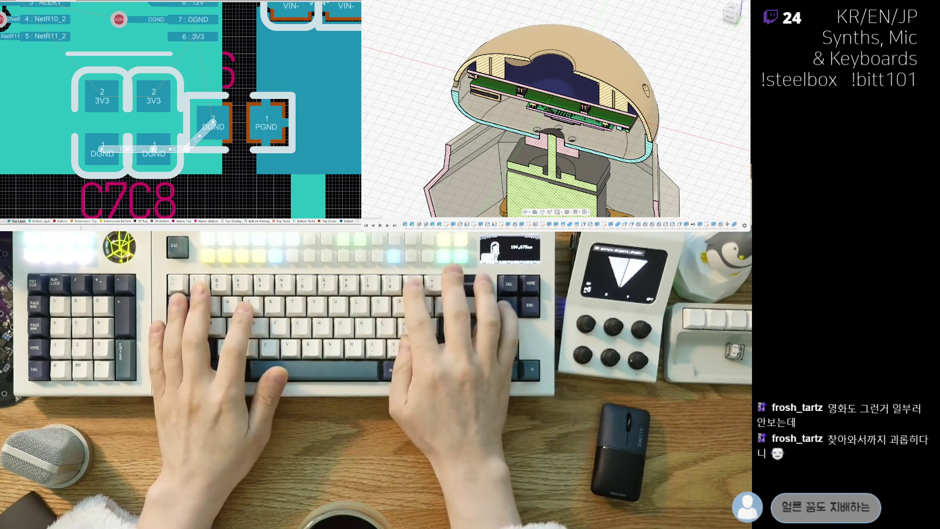
Discard the widened DGND track and drop a ground via between the C7/C8 DGND pads.
{"action": "key", "text": "3"}
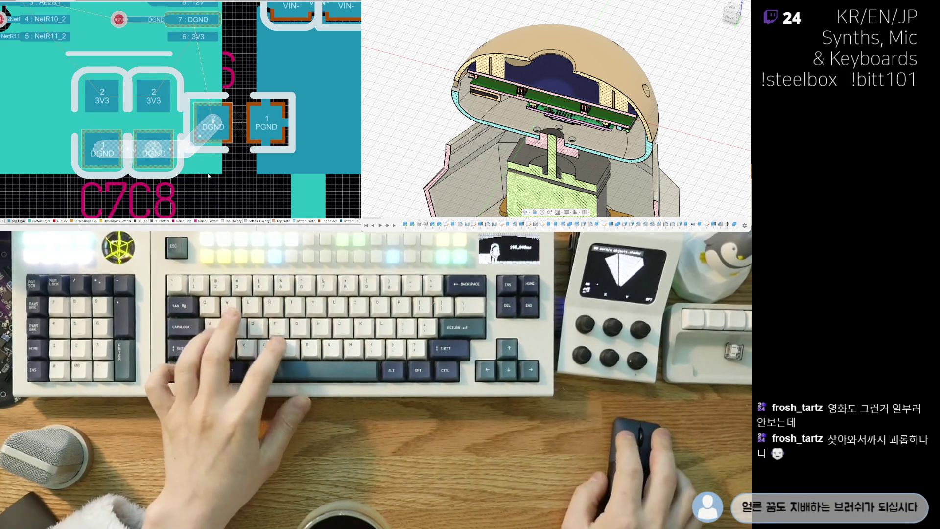
{"action": "key", "text": "Escape"}
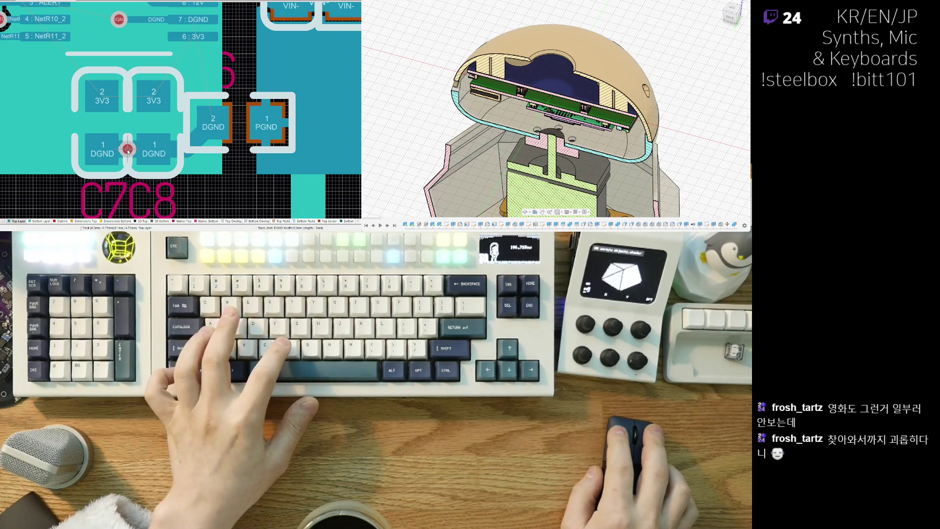
{"action": "left_click", "coordinate": [127, 149]}
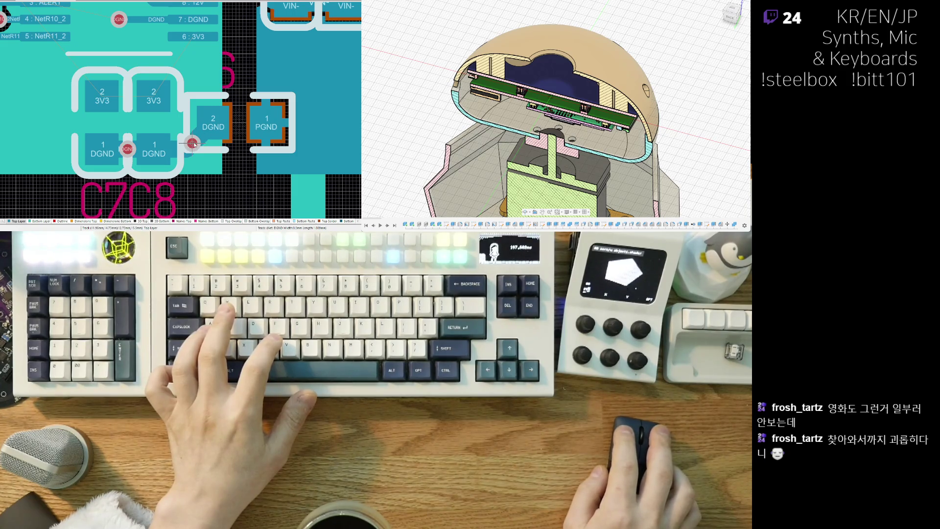
{"action": "scroll", "coordinate": [153, 158], "scroll_direction": "down", "scroll_amount": 2, "text": "ctrl"}
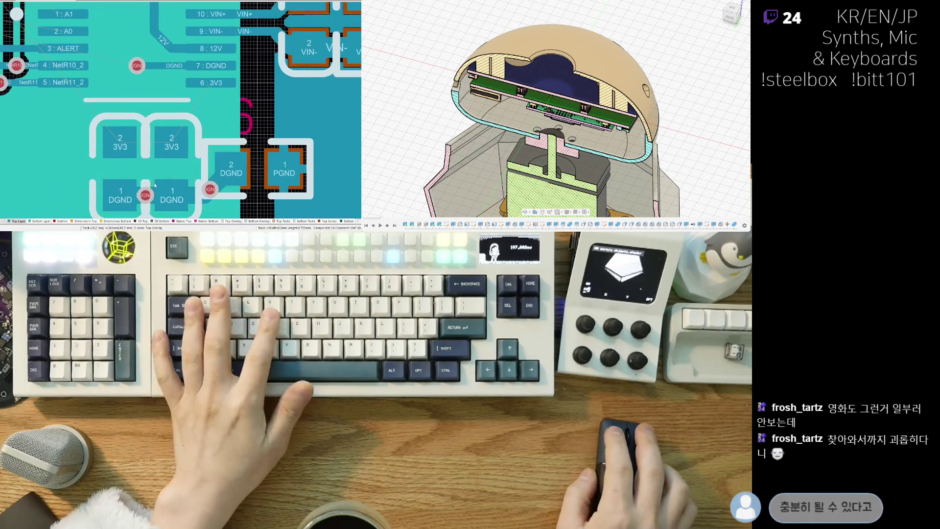
{"action": "scroll", "coordinate": [153, 158], "scroll_direction": "down", "scroll_amount": 2, "text": "ctrl"}
{"action": "scroll", "coordinate": [212, 46], "scroll_direction": "up", "scroll_amount": 2, "text": "ctrl"}
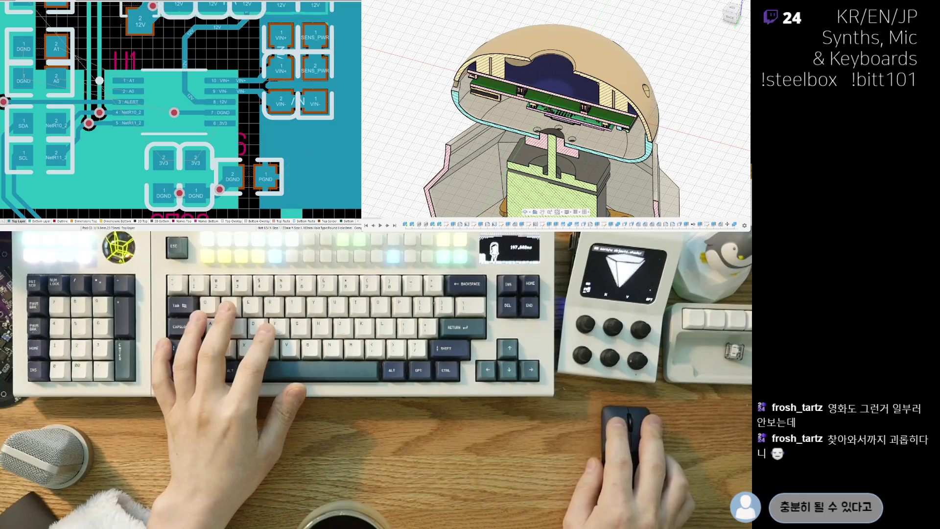
{"action": "scroll", "coordinate": [67, 82], "scroll_direction": "down", "scroll_amount": 1, "text": "ctrl"}
{"action": "scroll", "coordinate": [66, 81], "scroll_direction": "up", "scroll_amount": 1, "text": "ctrl"}
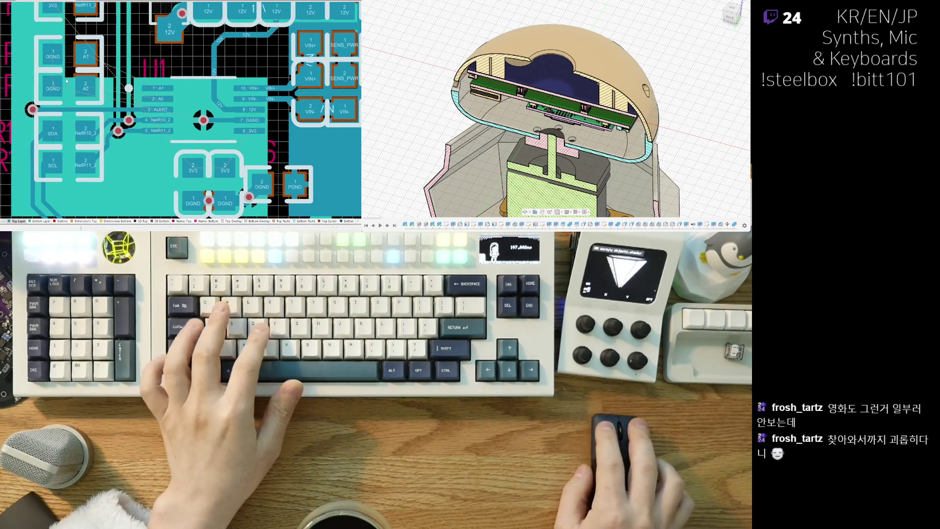
{"action": "scroll", "coordinate": [79, 138], "scroll_direction": "up", "scroll_amount": 2, "text": "ctrl"}
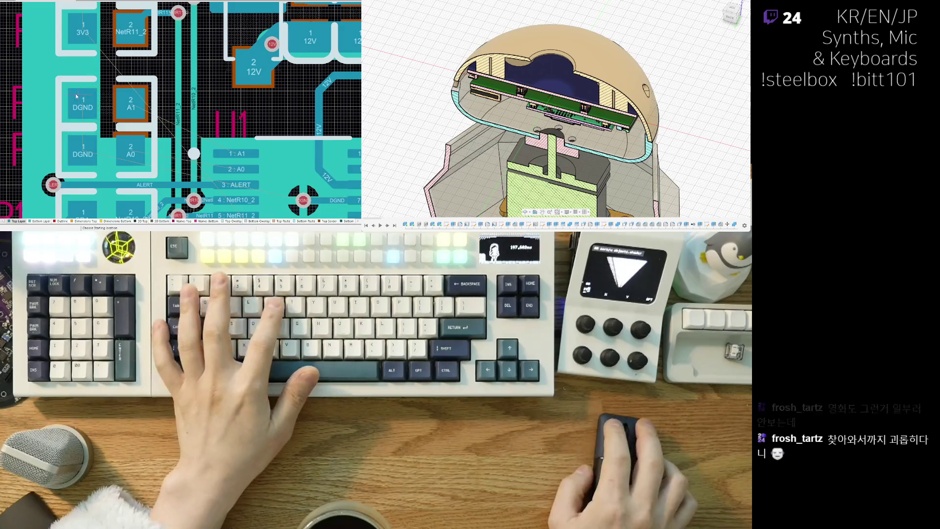
Place a ground via between the left DGND pads of U1, then select the SDA pad.
{"action": "left_click", "coordinate": [83, 149]}
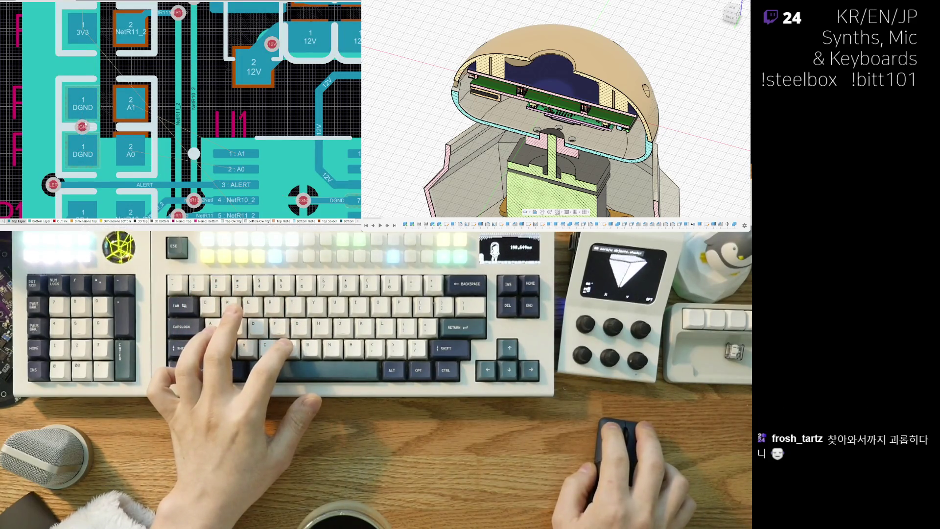
{"action": "scroll", "coordinate": [83, 126], "scroll_direction": "down", "scroll_amount": 2, "text": "ctrl"}
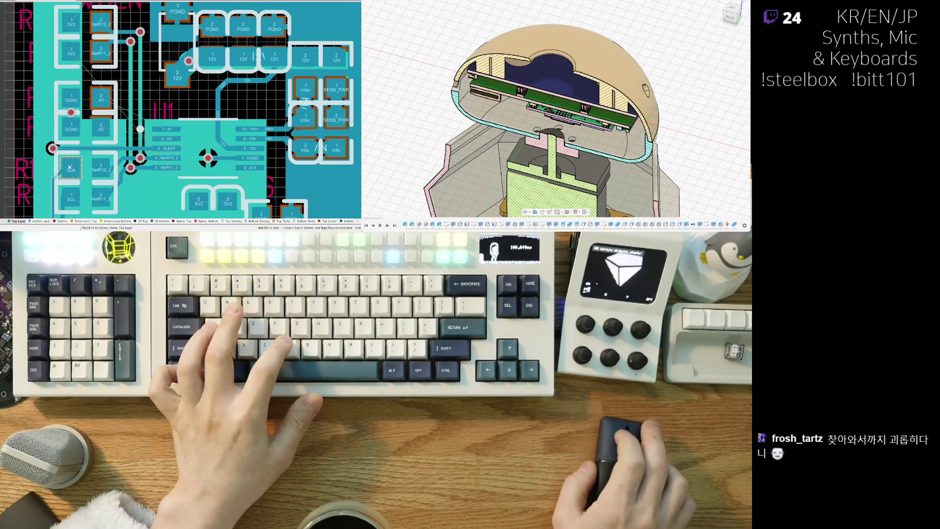
{"action": "scroll", "coordinate": [70, 168], "scroll_direction": "down", "scroll_amount": 2}
{"action": "scroll", "coordinate": [69, 138], "scroll_direction": "up", "scroll_amount": 2}
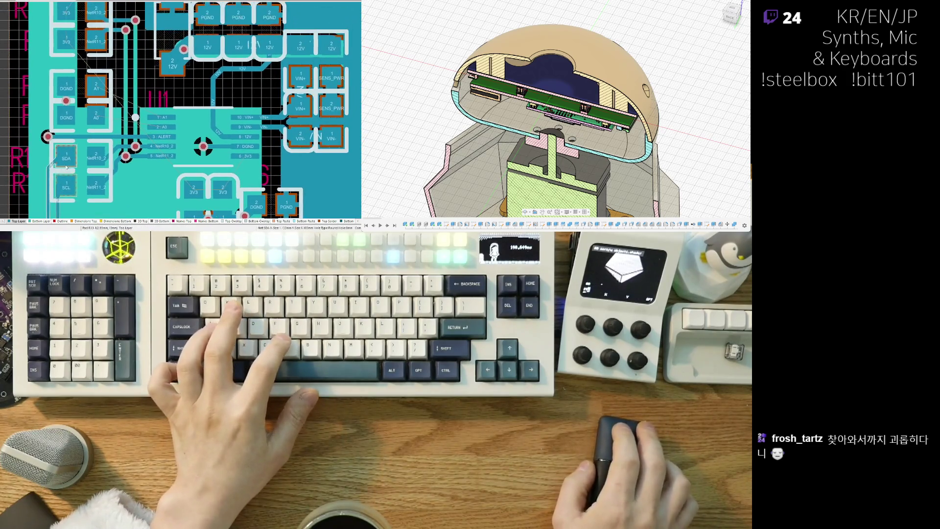
{"action": "left_click", "coordinate": [67, 160]}
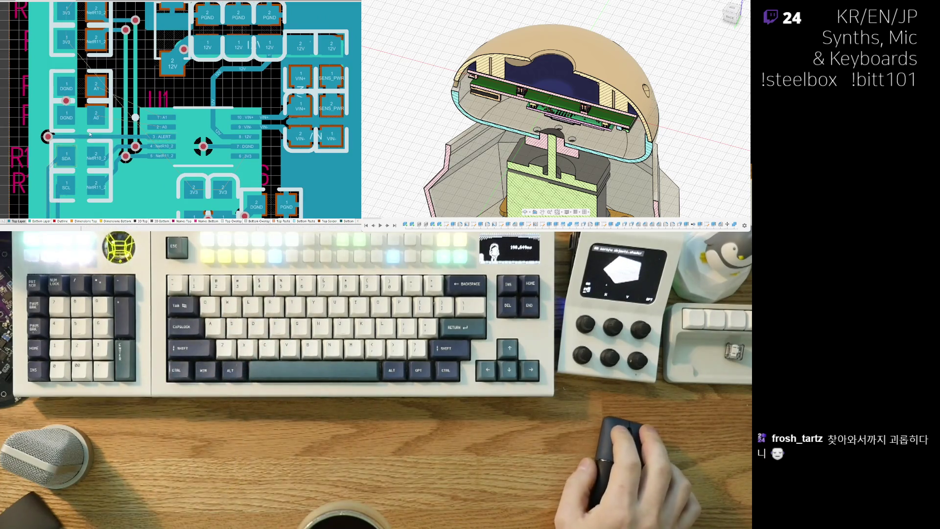
{"action": "scroll", "coordinate": [97, 131], "scroll_direction": "up", "scroll_amount": 2}
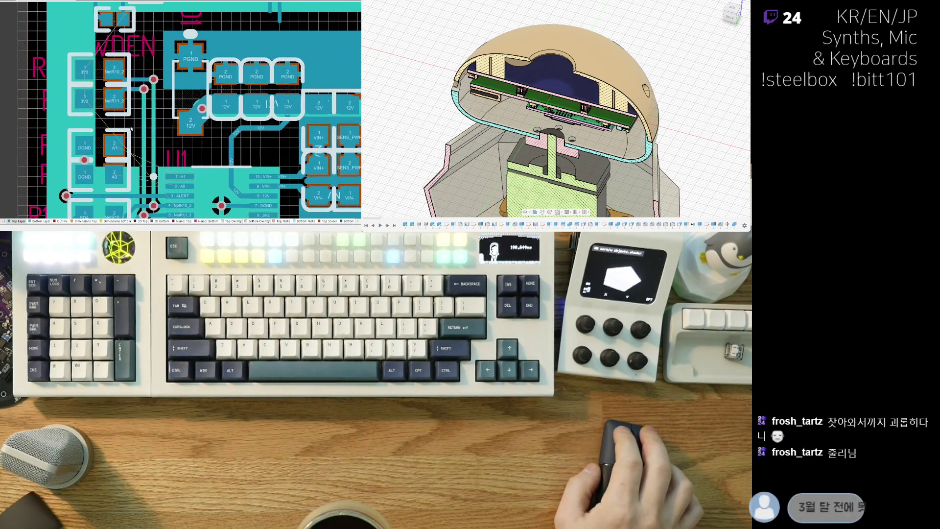
{"action": "scroll", "coordinate": [116, 146], "scroll_direction": "down", "scroll_amount": 2}
{"action": "scroll", "coordinate": [139, 121], "scroll_direction": "right", "scroll_amount": 1, "text": "shift"}
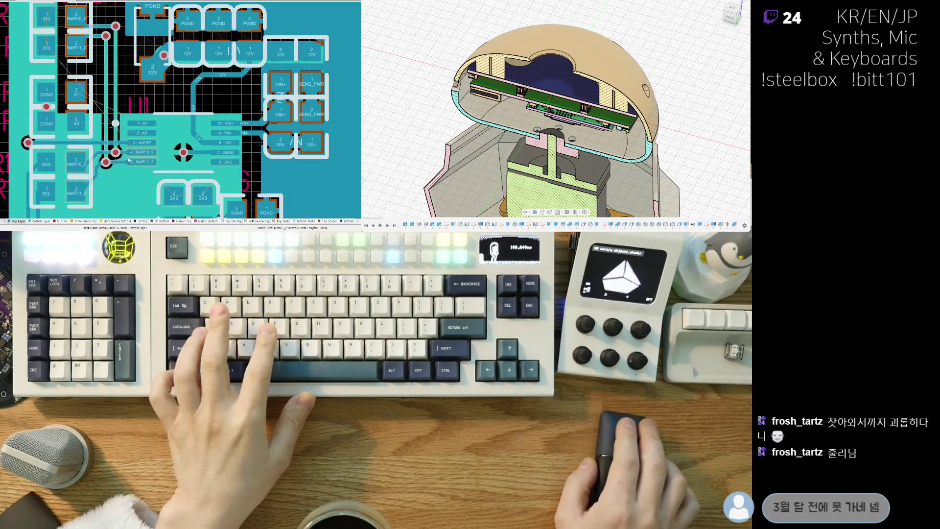
{"action": "scroll", "coordinate": [156, 105], "scroll_direction": "down", "scroll_amount": 2, "text": "ctrl"}
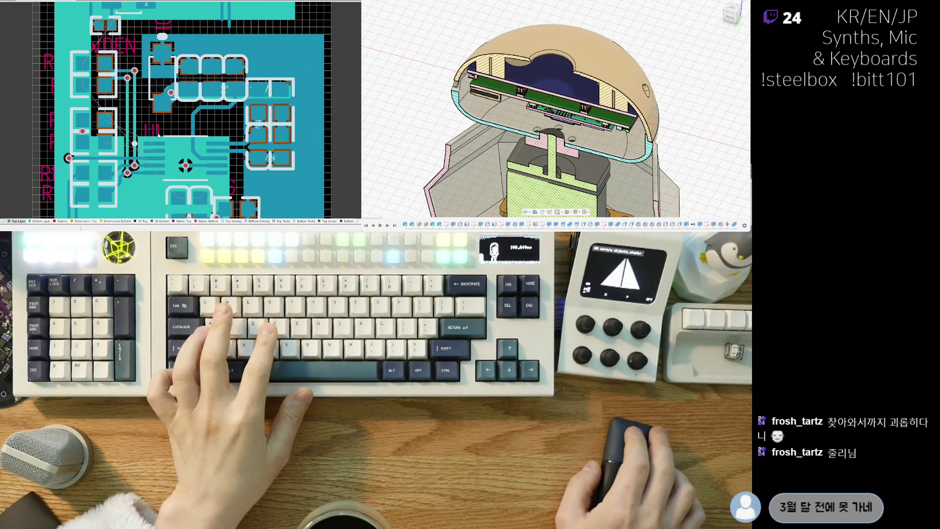
{"action": "scroll", "coordinate": [158, 135], "scroll_direction": "up", "scroll_amount": 1}
{"action": "scroll", "coordinate": [144, 177], "scroll_direction": "up", "scroll_amount": 1}
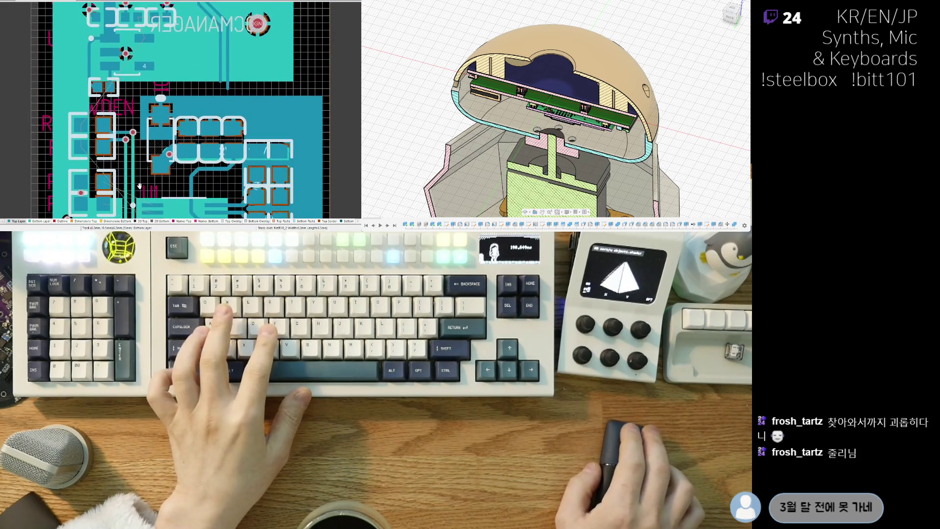
{"action": "scroll", "coordinate": [110, 165], "scroll_direction": "up", "scroll_amount": 2, "text": "ctrl"}
{"action": "scroll", "coordinate": [77, 144], "scroll_direction": "up", "scroll_amount": 1}
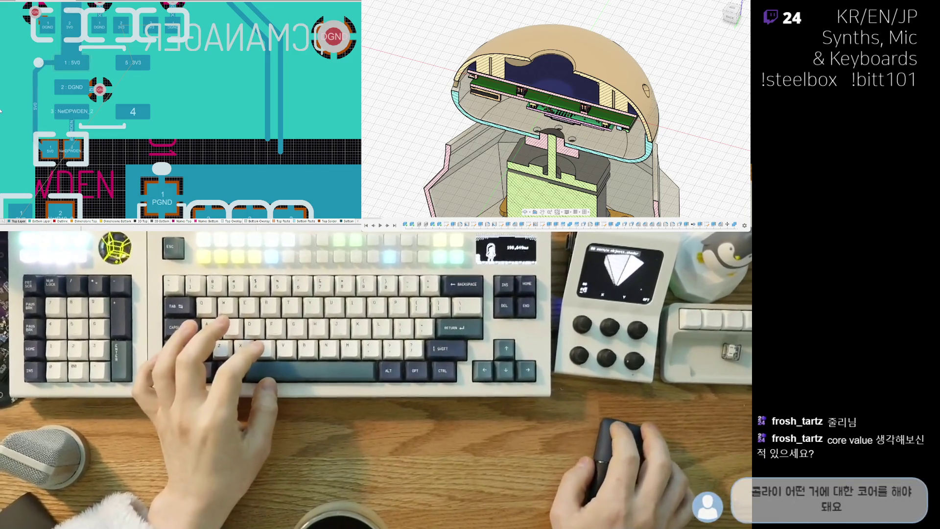
{"action": "right_click_drag", "start_coordinate": [50, 108], "coordinate": [81, 128]}
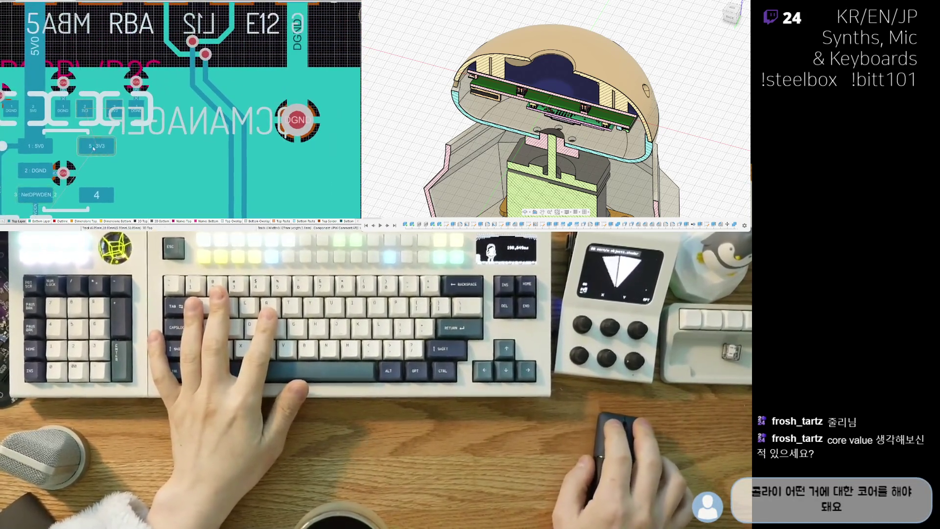
{"action": "scroll", "coordinate": [82, 128], "scroll_direction": "up", "scroll_amount": 2, "text": "ctrl"}
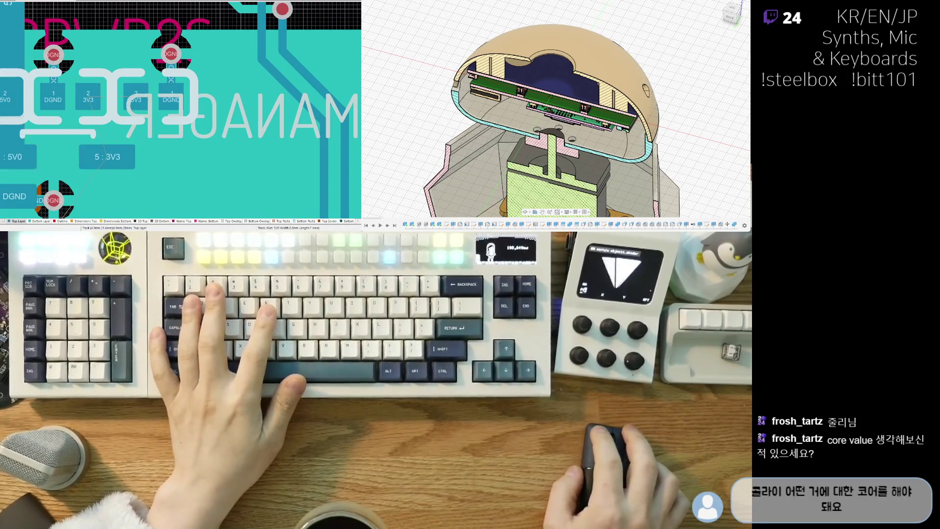
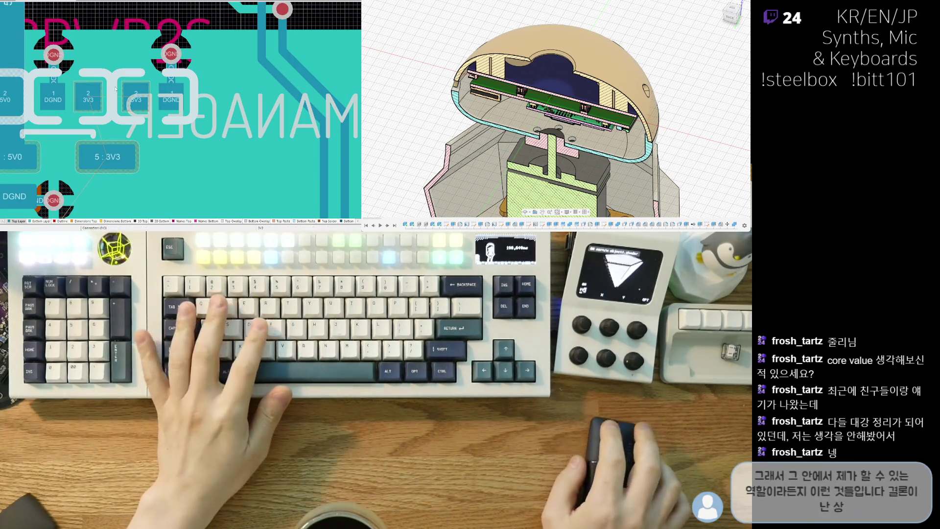
Inspect the 3V3 pads and the NetDPWDEN_2 pad near CMANAGER.
{"action": "left_click", "coordinate": [122, 127]}
{"action": "left_click", "coordinate": [127, 134]}
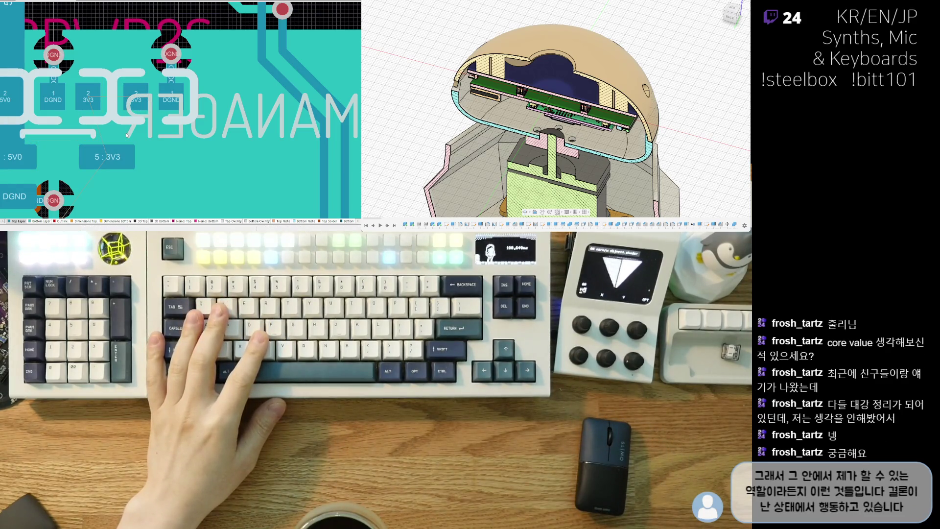
{"action": "scroll", "coordinate": [96, 167], "scroll_direction": "down", "scroll_amount": 2}
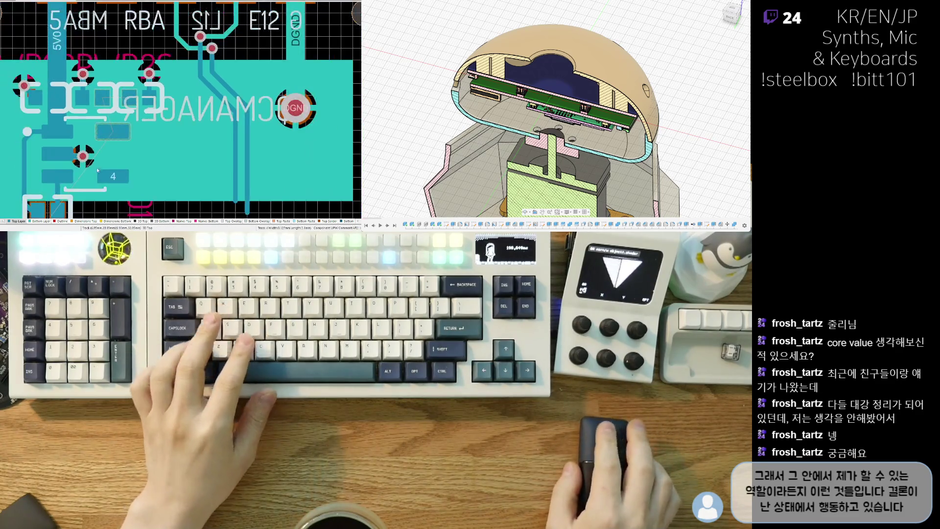
{"action": "scroll", "coordinate": [114, 150], "scroll_direction": "down", "scroll_amount": 2}
{"action": "scroll", "coordinate": [114, 149], "scroll_direction": "up", "scroll_amount": 1}
{"action": "scroll", "coordinate": [113, 144], "scroll_direction": "up", "scroll_amount": 1}
{"action": "scroll", "coordinate": [112, 136], "scroll_direction": "up", "scroll_amount": 2}
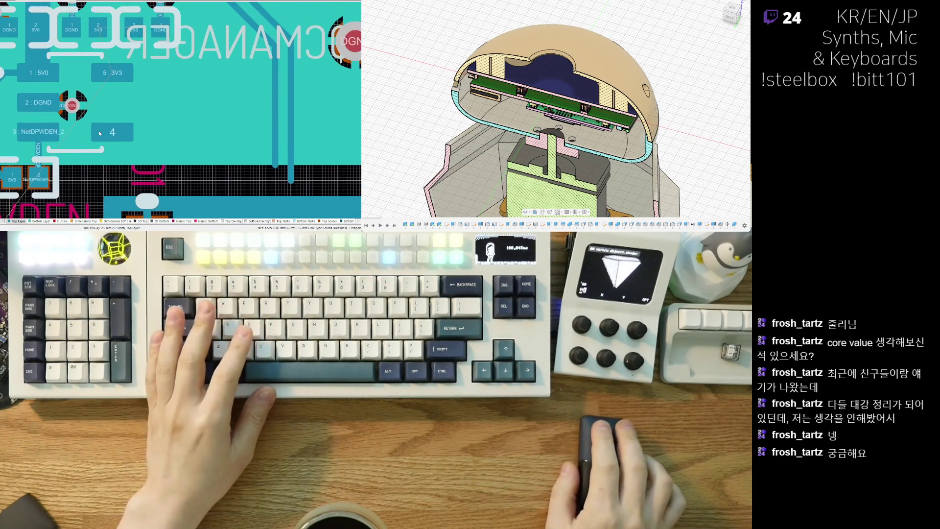
{"action": "scroll", "coordinate": [114, 133], "scroll_direction": "up", "scroll_amount": 1}
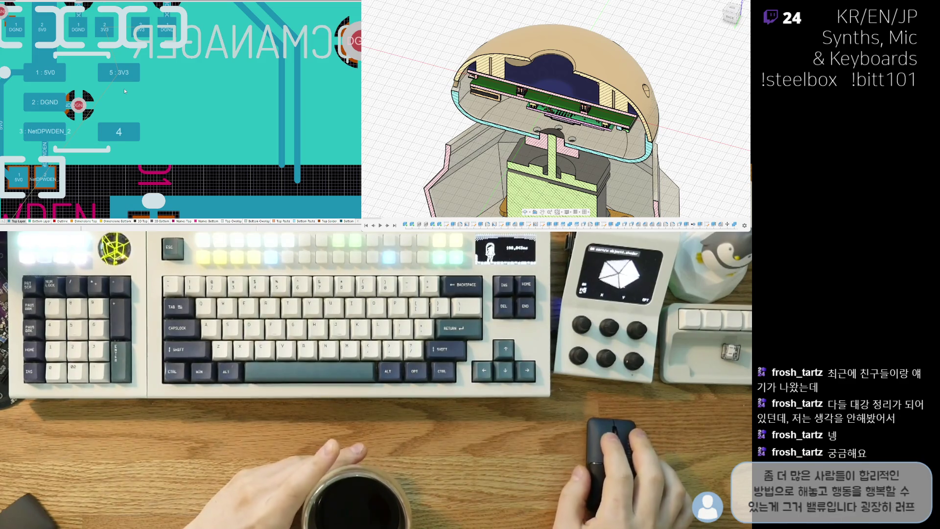
{"action": "right_click_drag", "start_coordinate": [115, 98], "coordinate": [100, 115]}
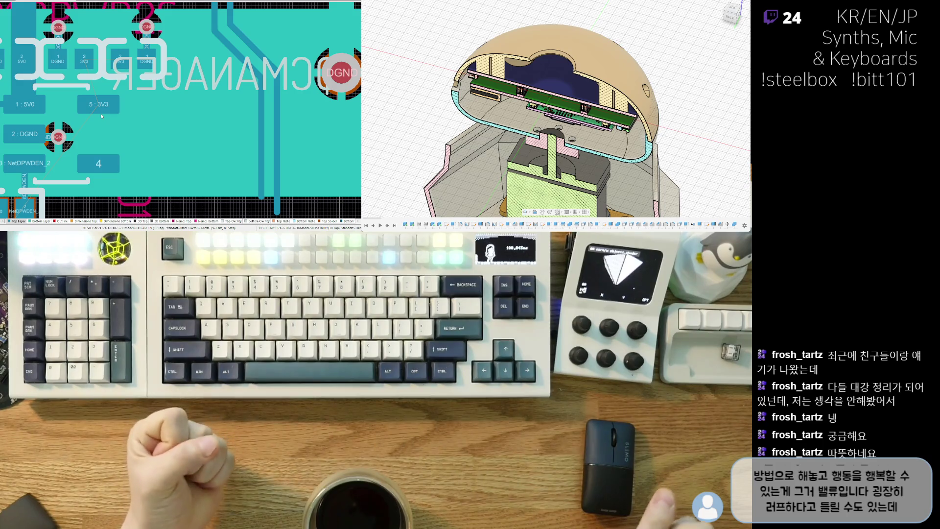
{"action": "scroll", "coordinate": [161, 121], "scroll_direction": "down", "scroll_amount": 1}
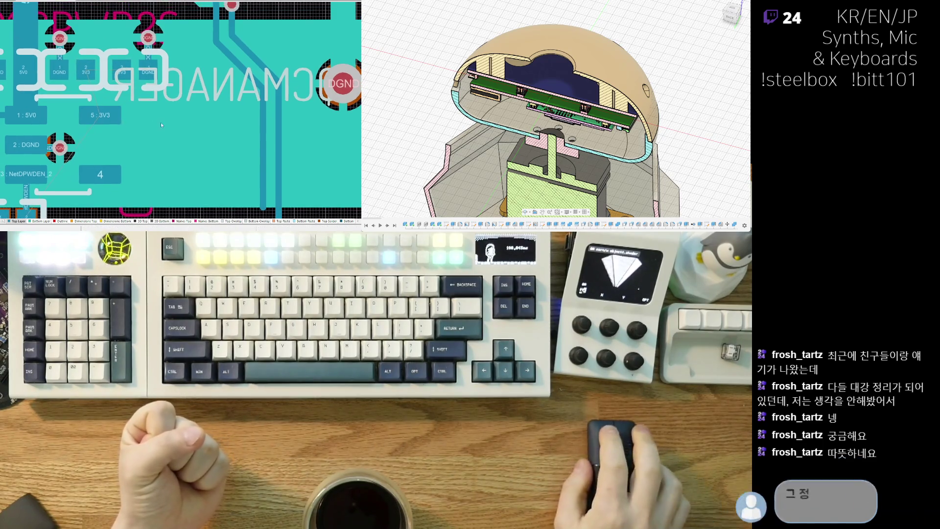
{"action": "scroll", "coordinate": [140, 141], "scroll_direction": "left", "scroll_amount": 2, "text": "shift"}
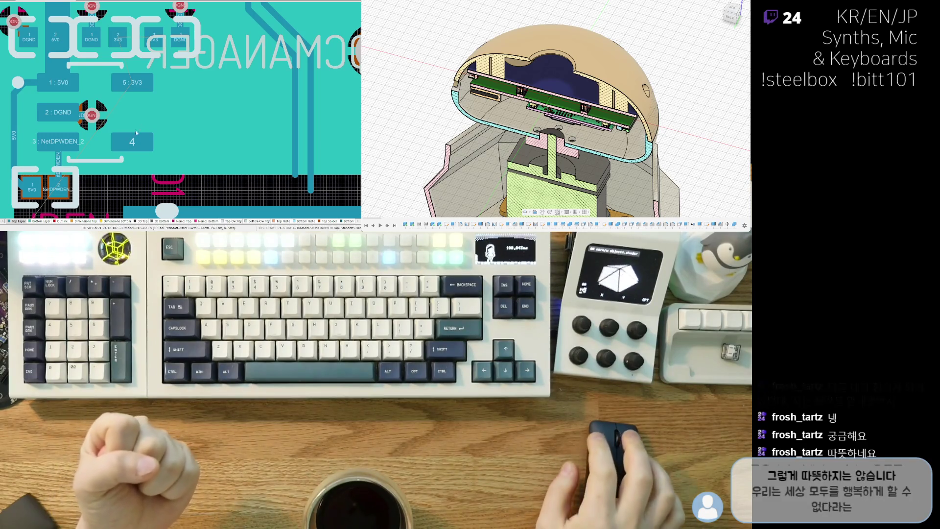
{"action": "left_click", "coordinate": [59, 141]}
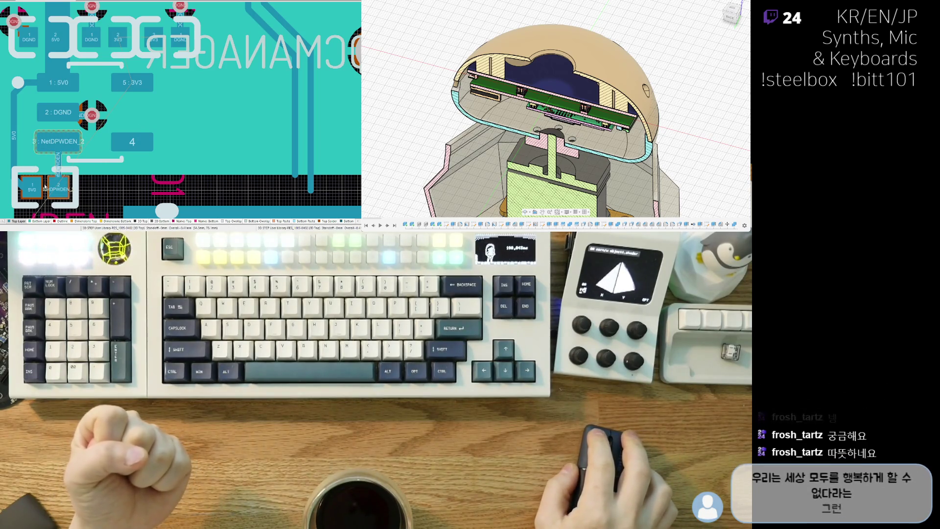
{"action": "scroll", "coordinate": [44, 189], "scroll_direction": "down", "scroll_amount": 1}
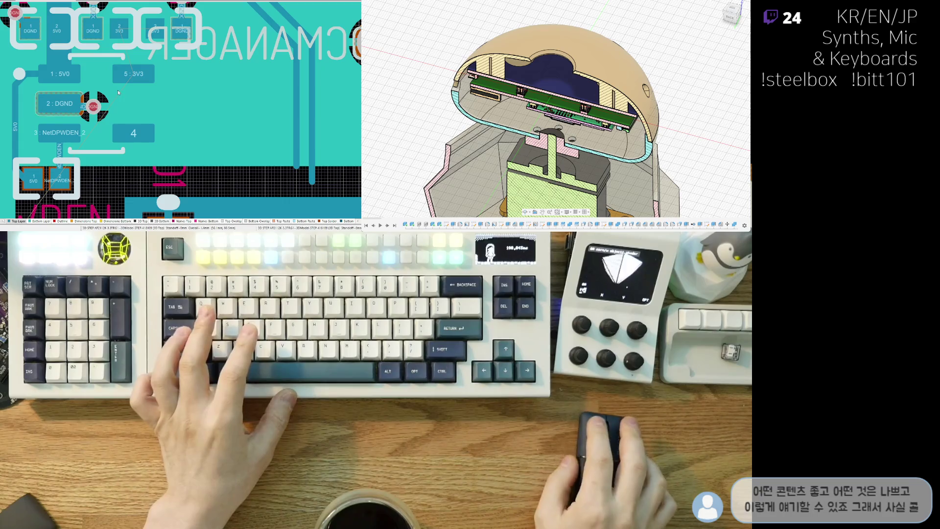
{"action": "scroll", "coordinate": [124, 101], "scroll_direction": "up", "scroll_amount": 1}
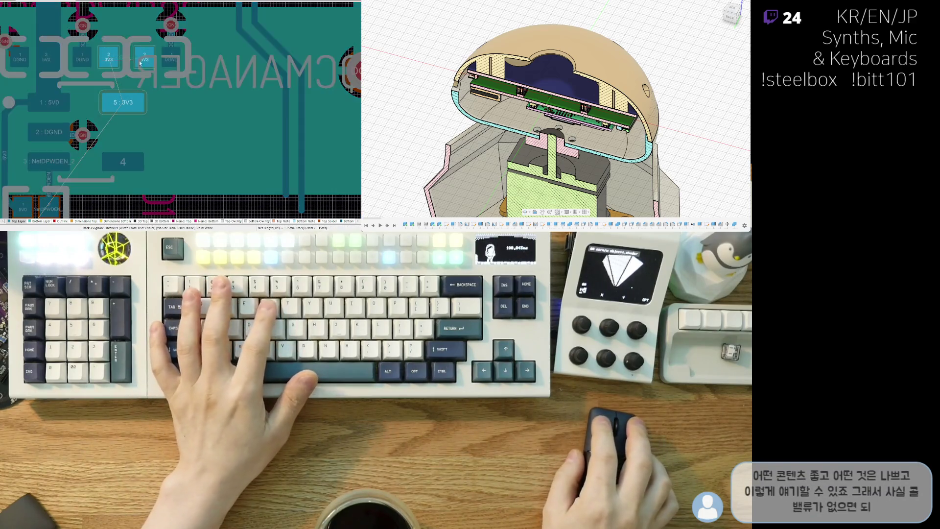
Start Interactive Routing (Ctrl+W) at the 5:3V3 pad and abandon the first attempt.
{"action": "key", "text": "ctrl+w"}
{"action": "right_click", "coordinate": [146, 62]}
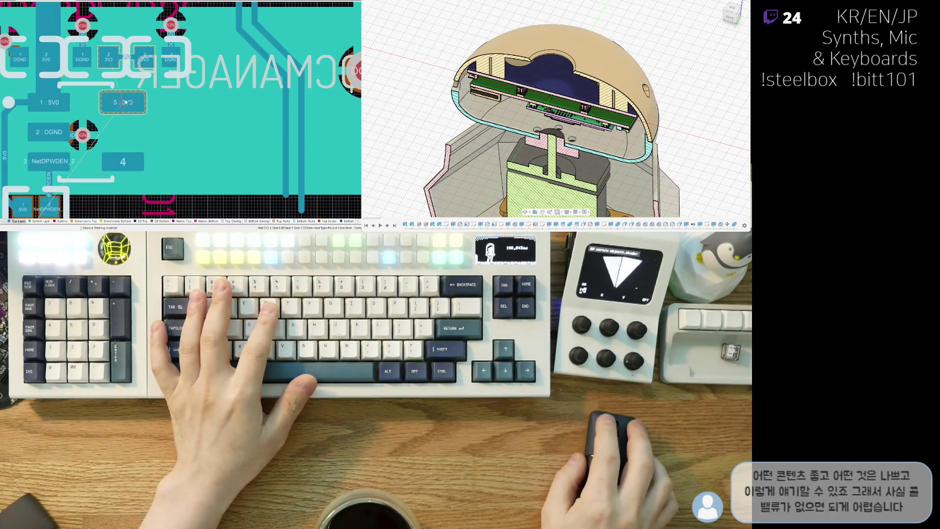
{"action": "left_click", "coordinate": [124, 102]}
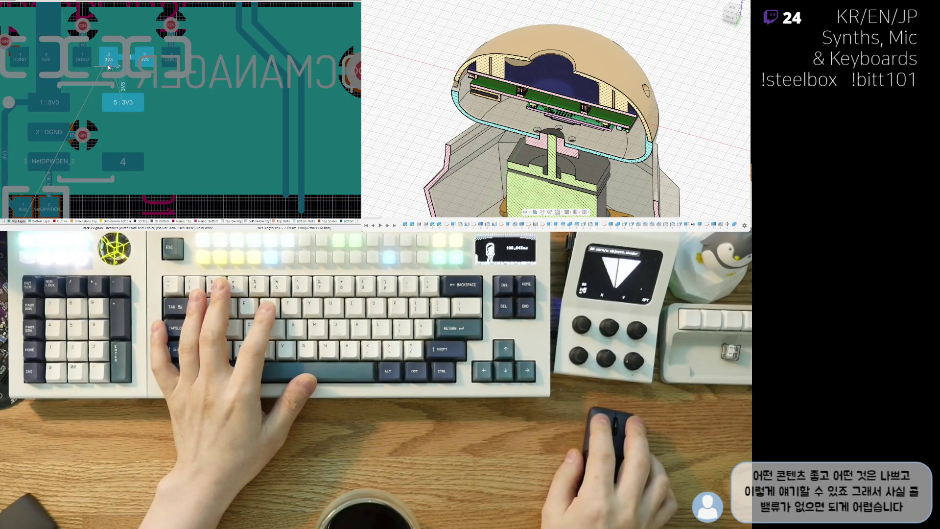
{"action": "right_click", "coordinate": [108, 64]}
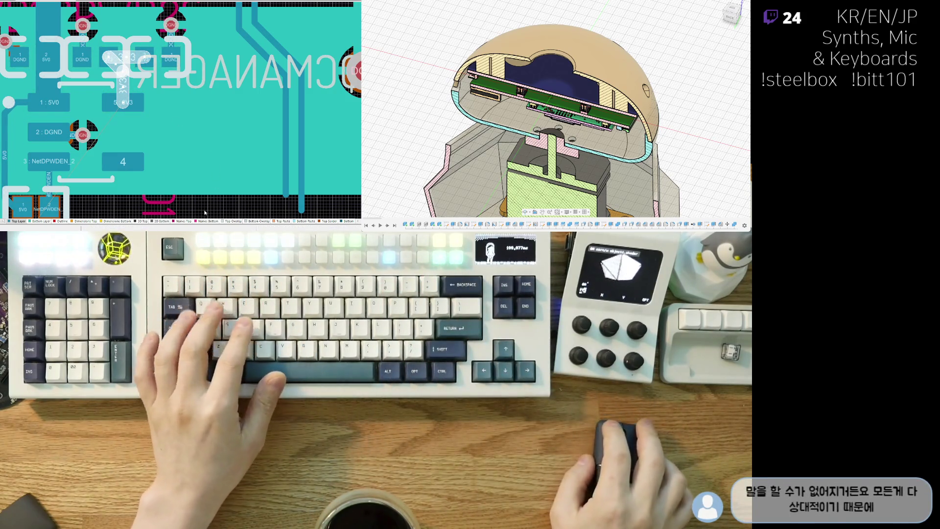
{"action": "scroll", "coordinate": [187, 154], "scroll_direction": "down", "scroll_amount": 2}
Route the 3V3 track from the 5:3V3 pad down to the lower 3V3 pads and view the board in 3D.
{"action": "key", "text": "ctrl+w"}
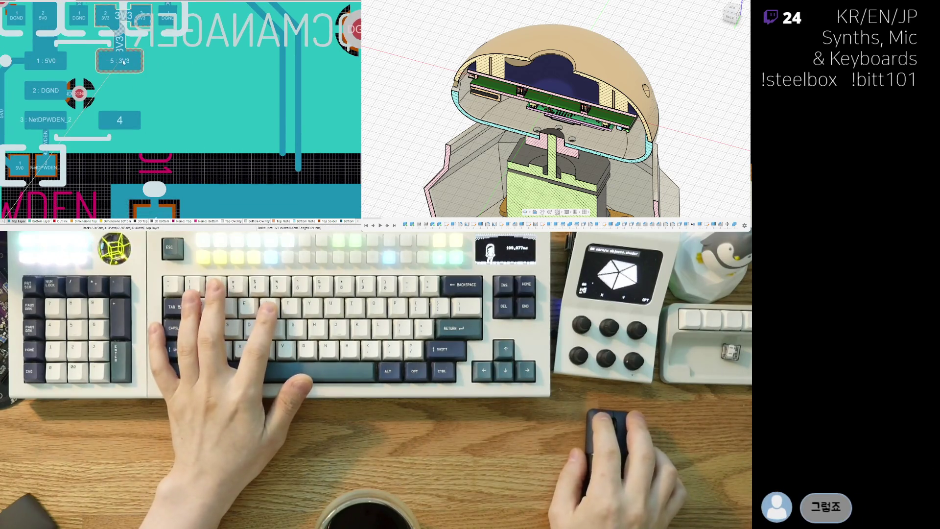
{"action": "left_click", "coordinate": [130, 68]}
{"action": "scroll", "coordinate": [185, 108], "scroll_direction": "down", "scroll_amount": 4, "text": "ctrl"}
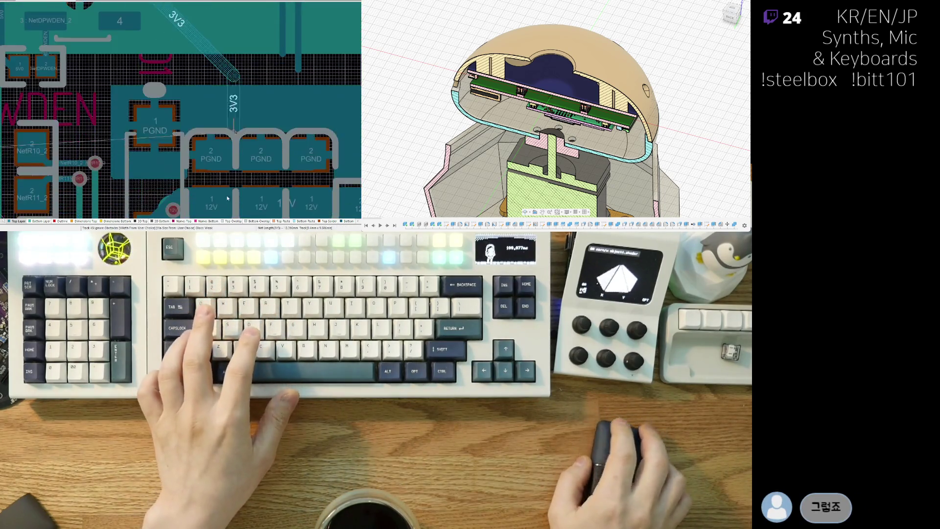
{"action": "scroll", "coordinate": [218, 27], "scroll_direction": "up", "scroll_amount": 2}
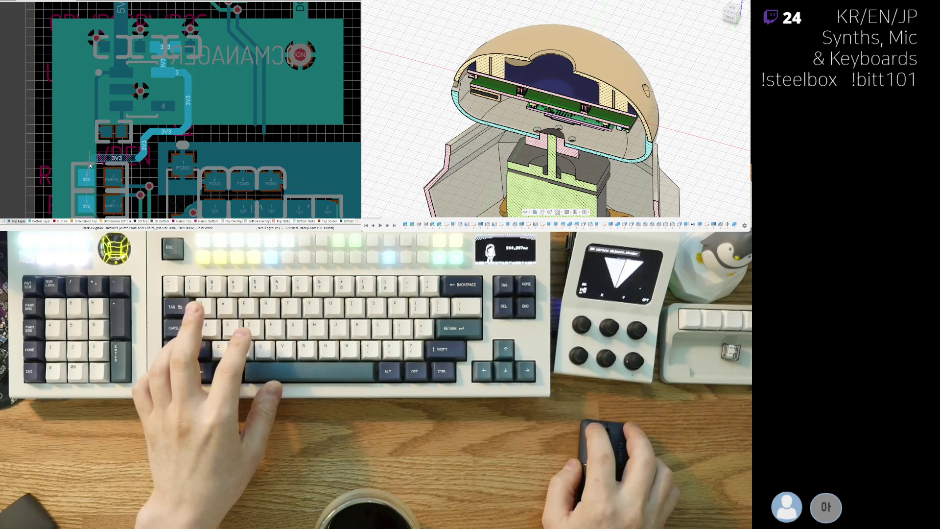
{"action": "scroll", "coordinate": [85, 206], "scroll_direction": "up", "scroll_amount": 5, "text": "ctrl"}
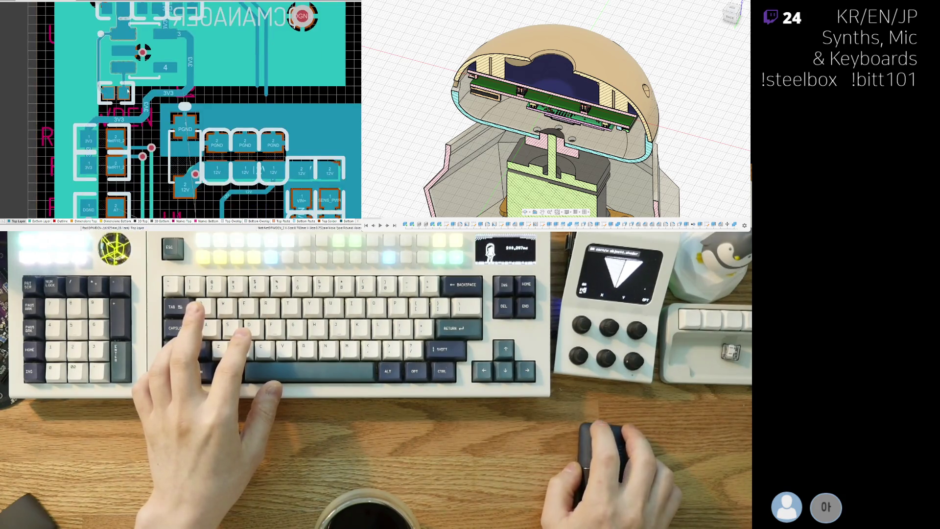
{"action": "key", "text": "3"}
{"action": "scroll", "coordinate": [149, 114], "scroll_direction": "down", "scroll_amount": 3, "text": "ctrl"}
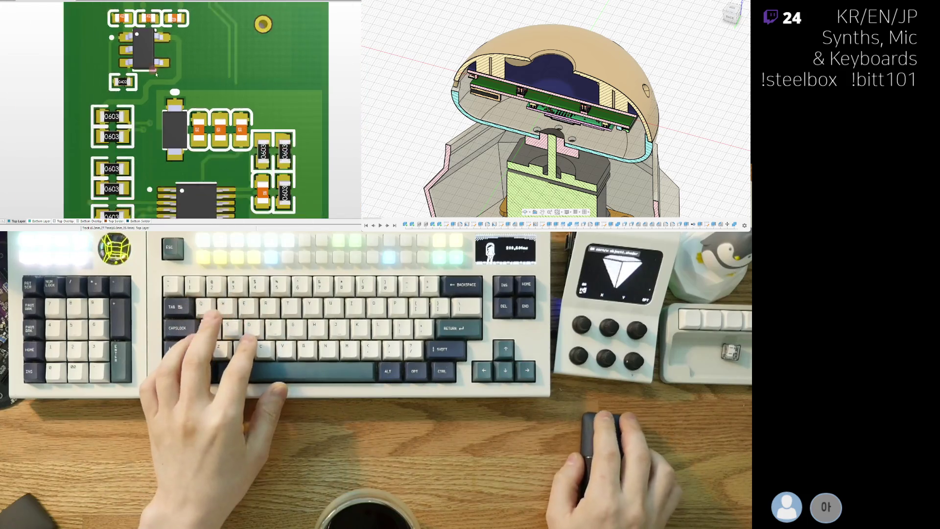
{"action": "scroll", "coordinate": [147, 125], "scroll_direction": "down", "scroll_amount": 2, "text": "ctrl"}
{"action": "scroll", "coordinate": [144, 144], "scroll_direction": "down", "scroll_amount": 2, "text": "ctrl"}
Return to the 2D layout and cancel a brief routing attempt on a 3V3 pad, leaving the track unchanged.
{"action": "key", "text": "2"}
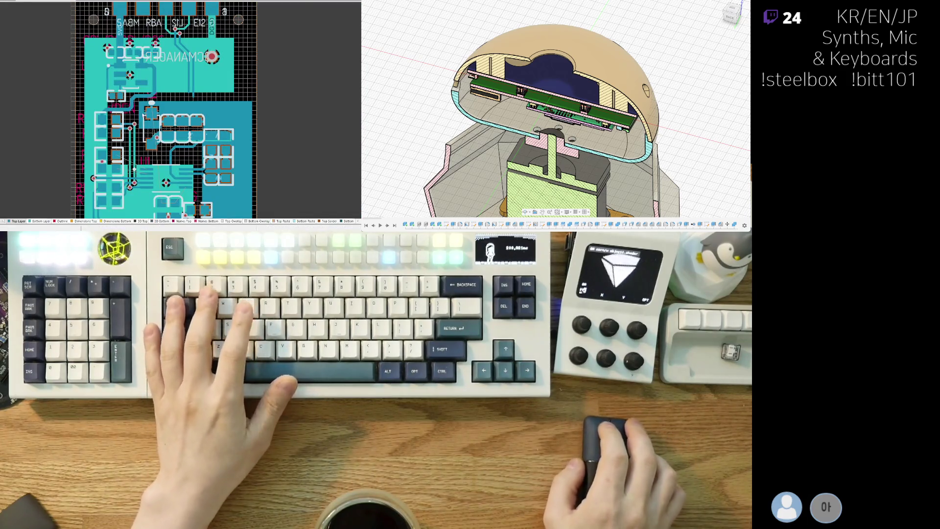
{"action": "scroll", "coordinate": [145, 125], "scroll_direction": "up", "scroll_amount": 2, "text": "ctrl"}
{"action": "scroll", "coordinate": [147, 105], "scroll_direction": "up", "scroll_amount": 2, "text": "ctrl"}
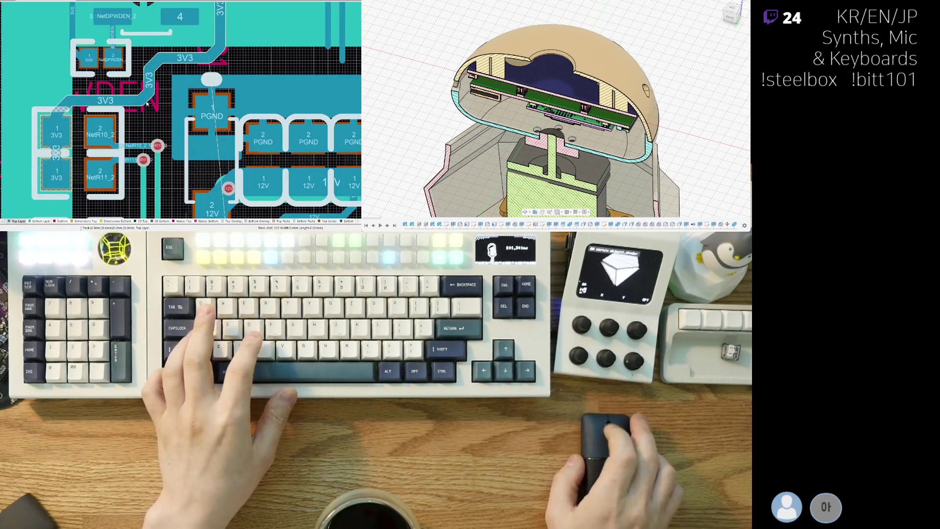
{"action": "key", "text": "ctrl+w"}
{"action": "left_click", "coordinate": [63, 105]}
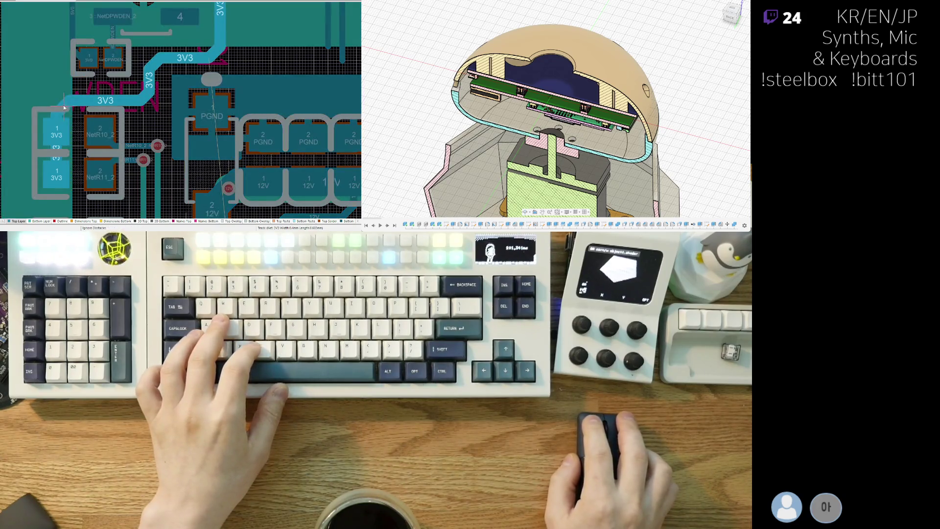
{"action": "right_click", "coordinate": [61, 107]}
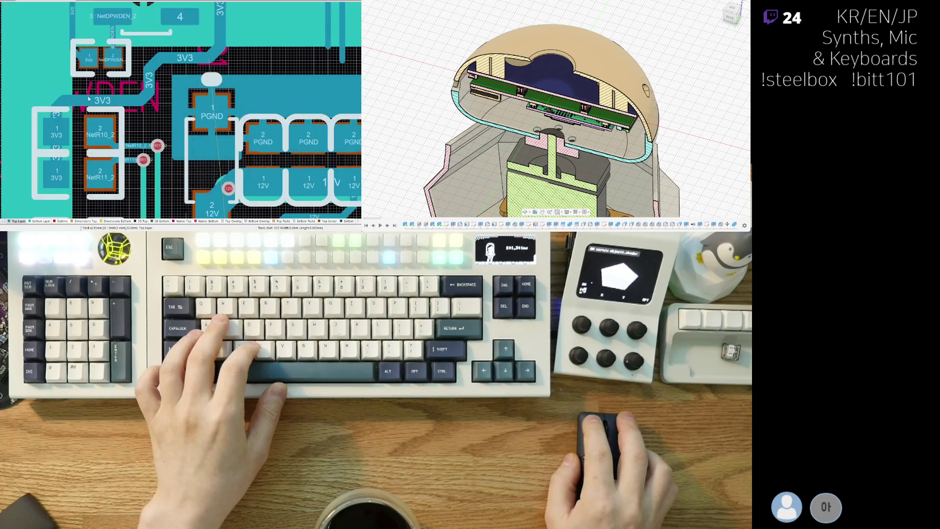
{"action": "left_click", "coordinate": [158, 65]}
{"action": "right_click", "coordinate": [155, 64]}
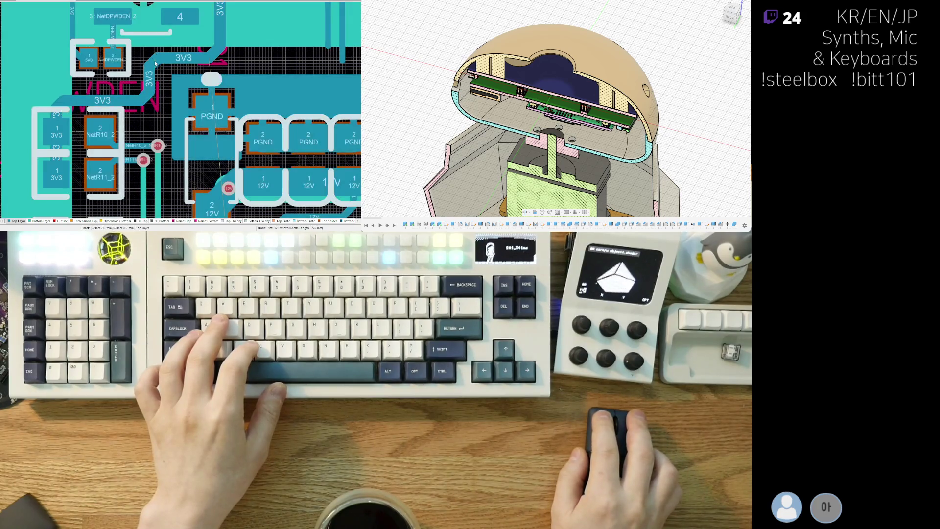
{"action": "right_click_drag", "start_coordinate": [174, 73], "coordinate": [190, 72]}
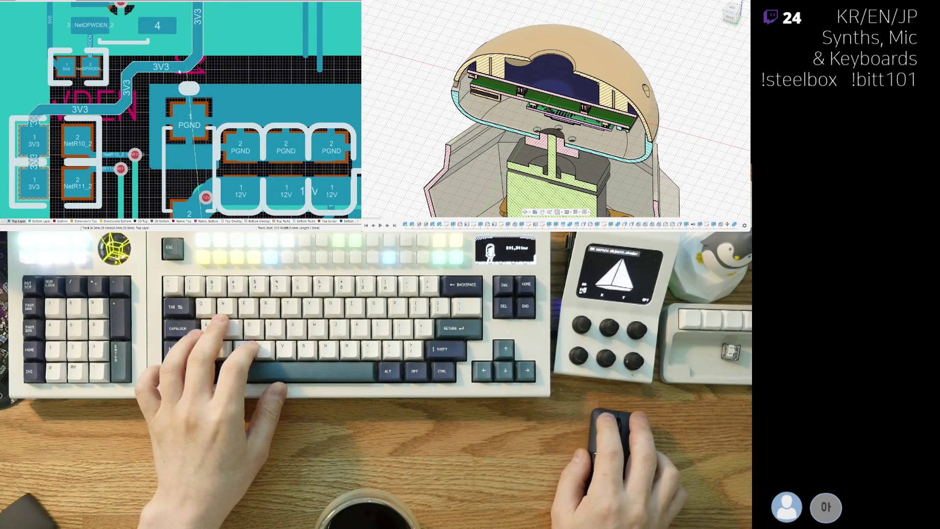
{"action": "scroll", "coordinate": [178, 72], "scroll_direction": "down", "scroll_amount": 2, "text": "ctrl"}
{"action": "scroll", "coordinate": [163, 114], "scroll_direction": "down", "scroll_amount": 2, "text": "ctrl"}
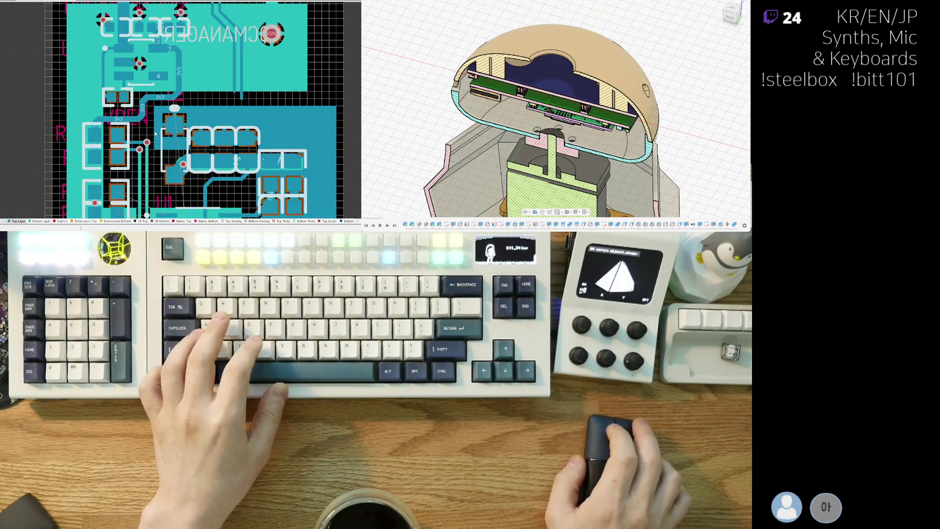
{"action": "scroll", "coordinate": [156, 133], "scroll_direction": "up", "scroll_amount": 1, "text": "ctrl"}
{"action": "scroll", "coordinate": [192, 129], "scroll_direction": "up", "scroll_amount": 1, "text": "ctrl"}
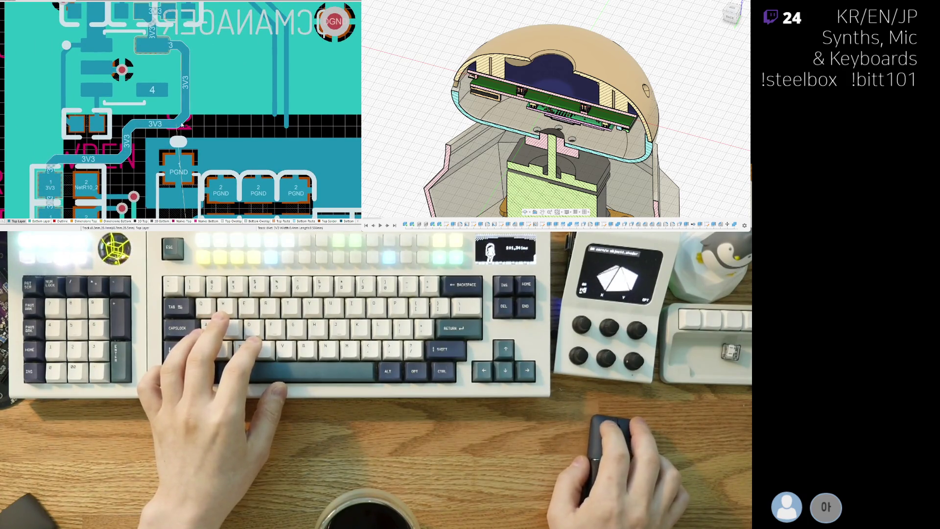
{"action": "key", "text": "ctrl+w"}
{"action": "left_click", "coordinate": [186, 50]}
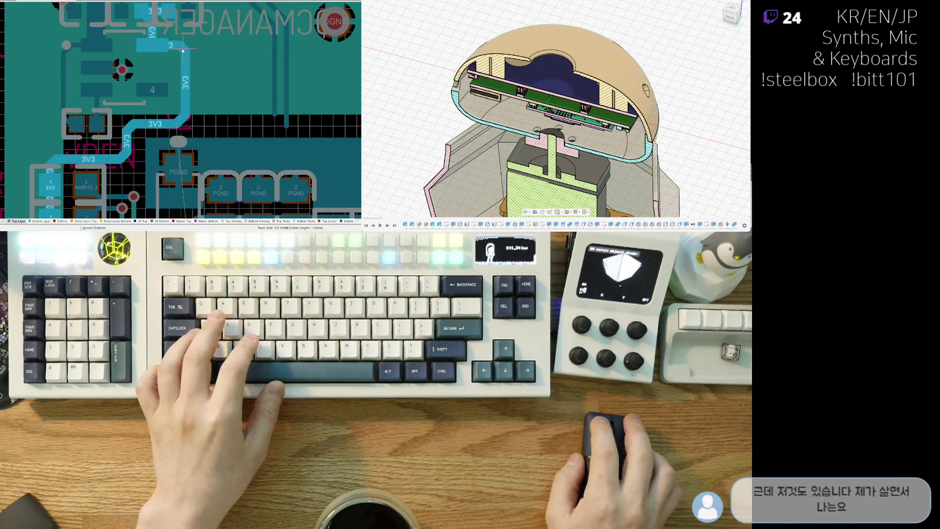
{"action": "key", "text": "Escape"}
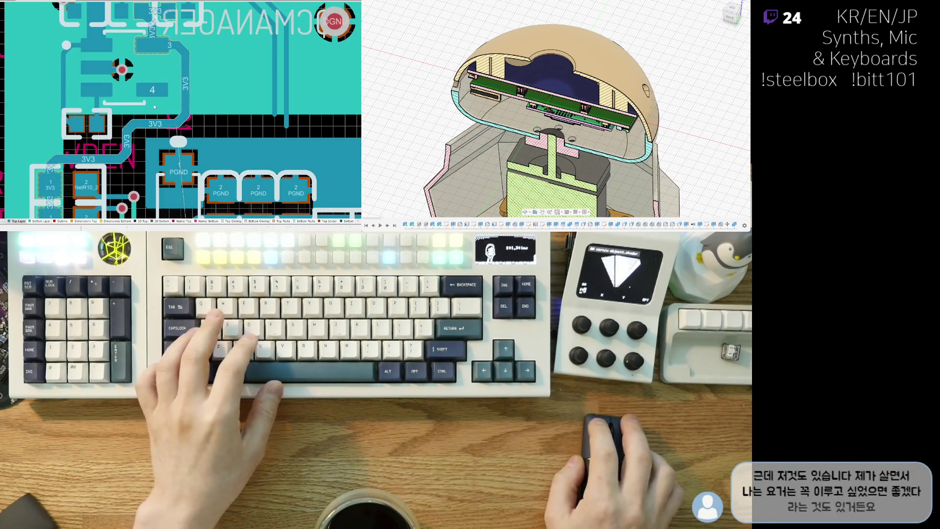
{"action": "scroll", "coordinate": [132, 80], "scroll_direction": "right", "scroll_amount": 2, "text": "shift"}
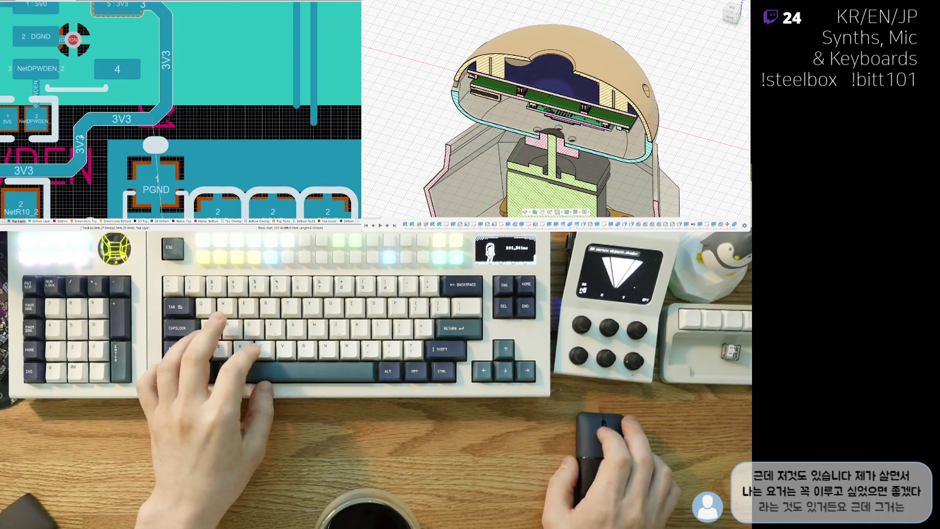
{"action": "scroll", "coordinate": [90, 107], "scroll_direction": "up", "scroll_amount": 2, "text": "ctrl"}
{"action": "scroll", "coordinate": [142, 80], "scroll_direction": "up", "scroll_amount": 1}
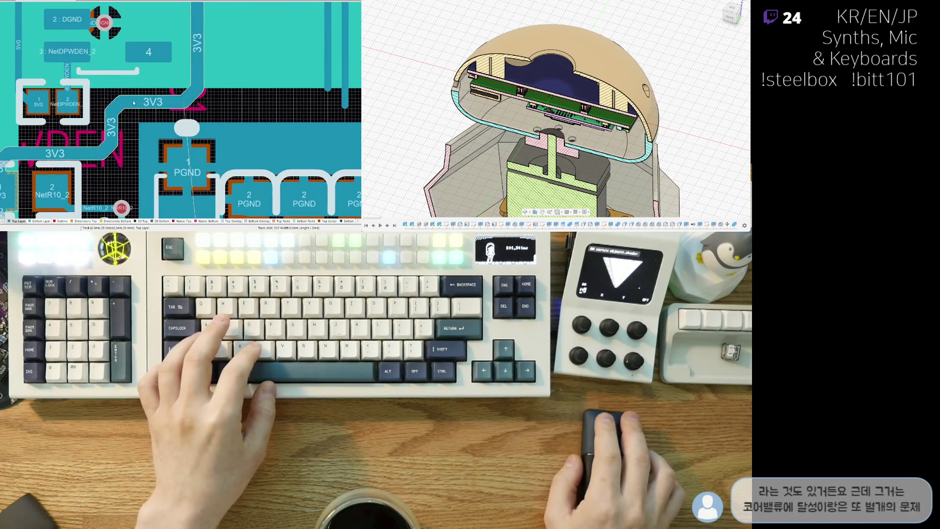
{"action": "scroll", "coordinate": [147, 88], "scroll_direction": "down", "scroll_amount": 2, "text": "ctrl"}
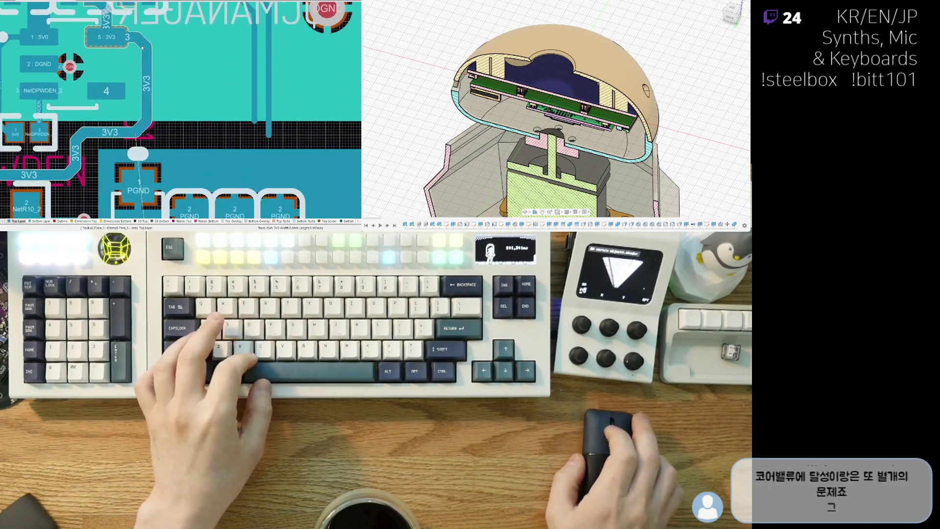
{"action": "scroll", "coordinate": [133, 74], "scroll_direction": "up", "scroll_amount": 2, "text": "ctrl"}
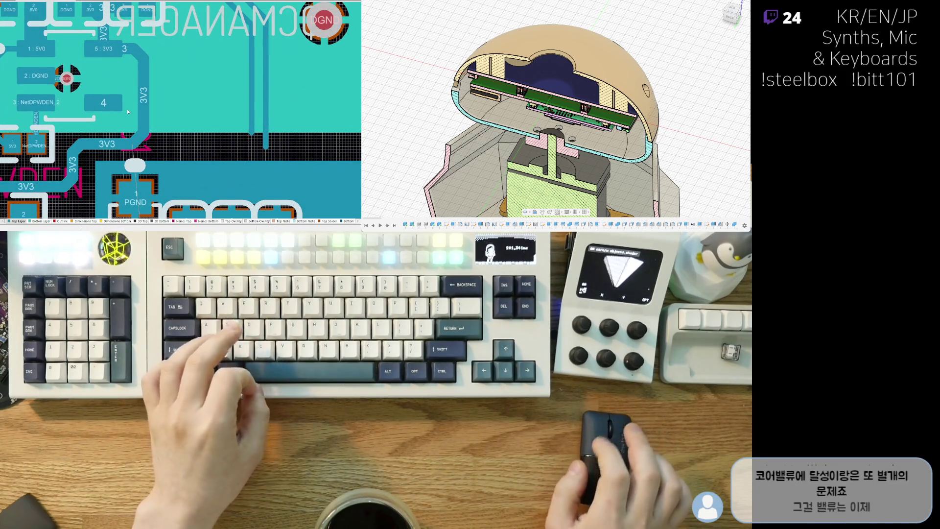
{"action": "scroll", "coordinate": [150, 148], "scroll_direction": "down", "scroll_amount": 1}
{"action": "scroll", "coordinate": [149, 144], "scroll_direction": "down", "scroll_amount": 1}
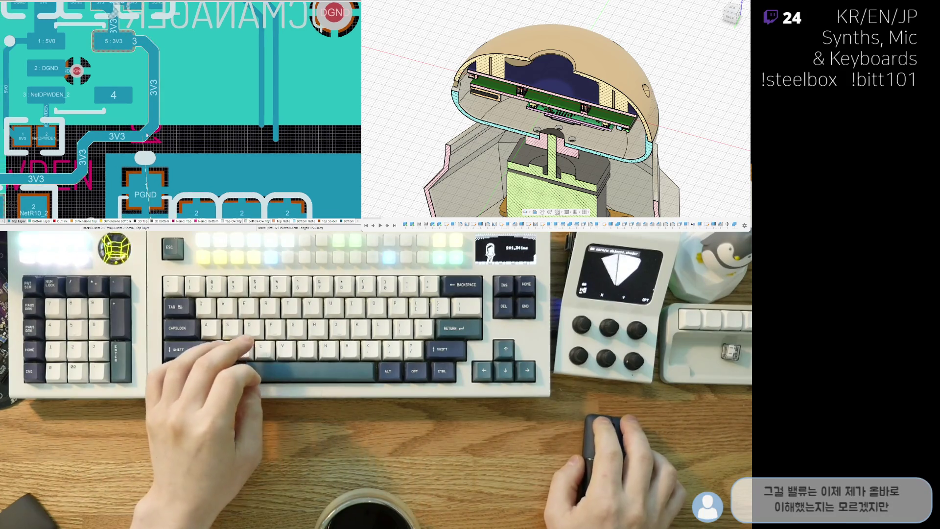
{"action": "scroll", "coordinate": [135, 141], "scroll_direction": "down", "scroll_amount": 2}
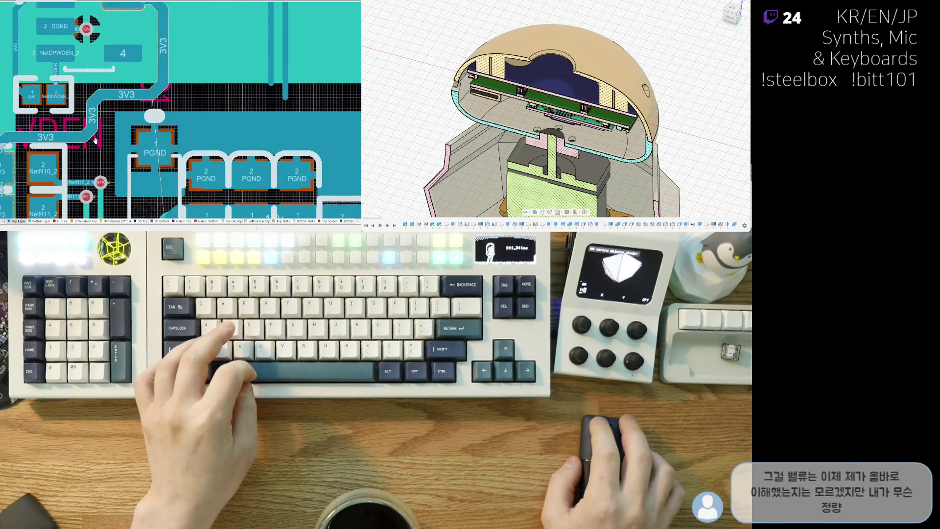
{"action": "scroll", "coordinate": [91, 143], "scroll_direction": "down", "scroll_amount": 1}
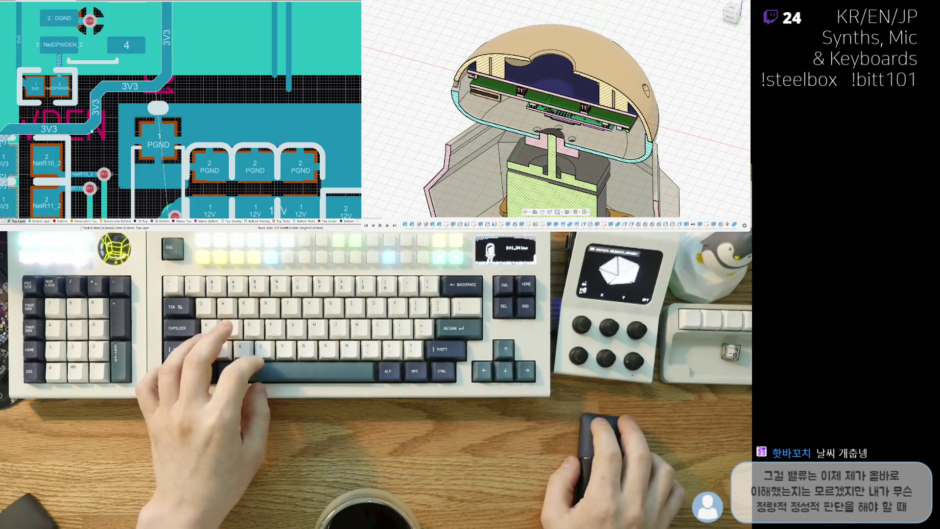
{"action": "scroll", "coordinate": [95, 147], "scroll_direction": "down", "scroll_amount": 2}
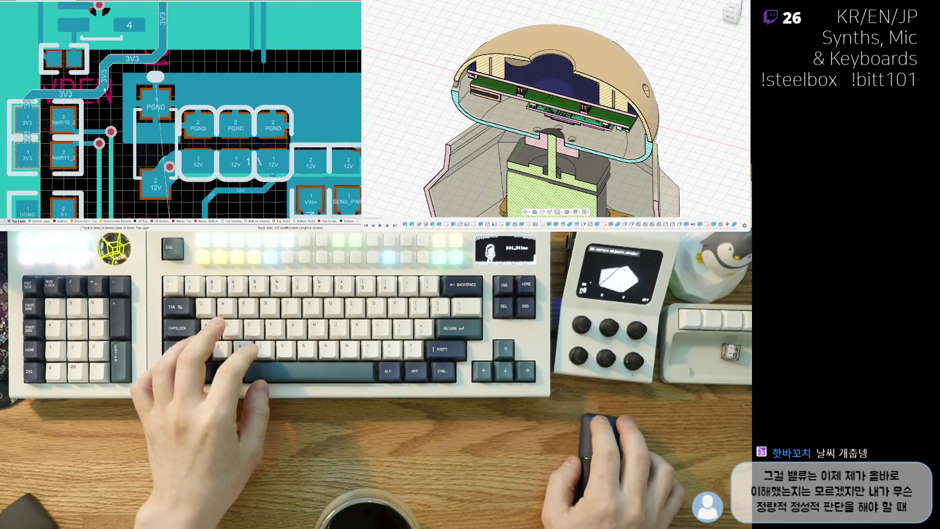
{"action": "scroll", "coordinate": [103, 118], "scroll_direction": "down", "scroll_amount": 1}
{"action": "scroll", "coordinate": [117, 64], "scroll_direction": "down", "scroll_amount": 1}
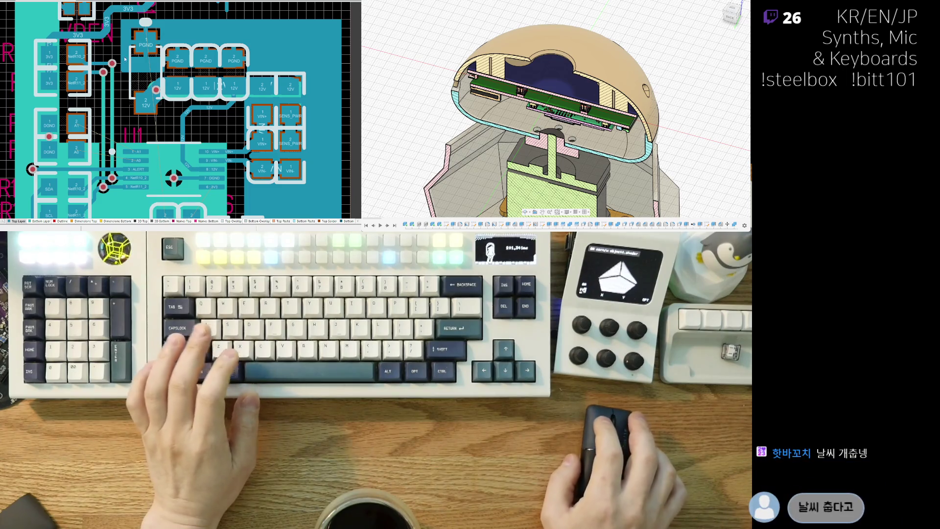
{"action": "scroll", "coordinate": [124, 59], "scroll_direction": "up", "scroll_amount": 1}
{"action": "scroll", "coordinate": [111, 63], "scroll_direction": "up", "scroll_amount": 1}
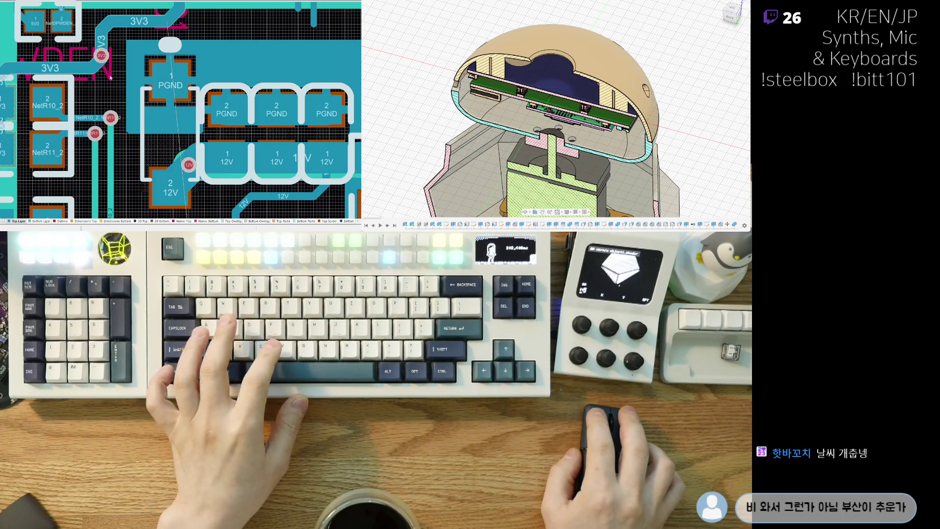
{"action": "right_click_drag", "start_coordinate": [111, 78], "coordinate": [105, 54]}
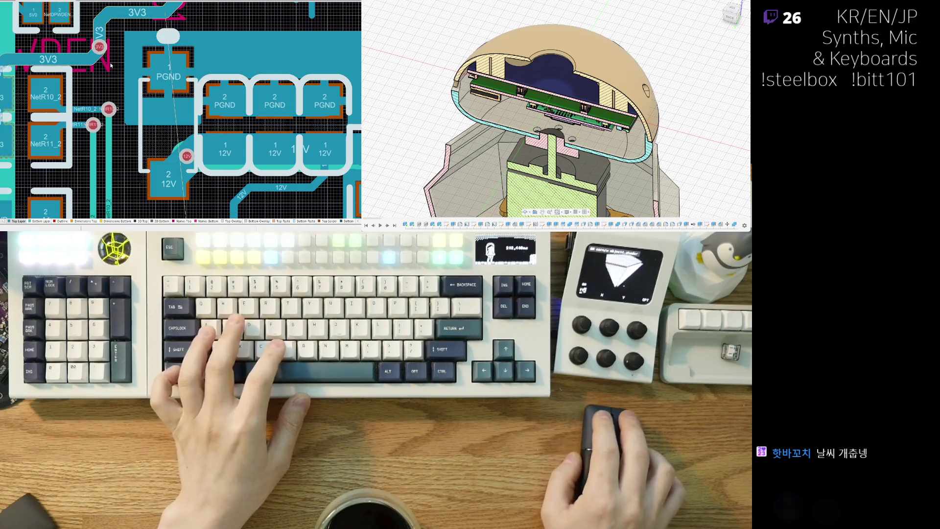
{"action": "scroll", "coordinate": [110, 65], "scroll_direction": "down", "scroll_amount": 2}
{"action": "scroll", "coordinate": [110, 56], "scroll_direction": "down", "scroll_amount": 2}
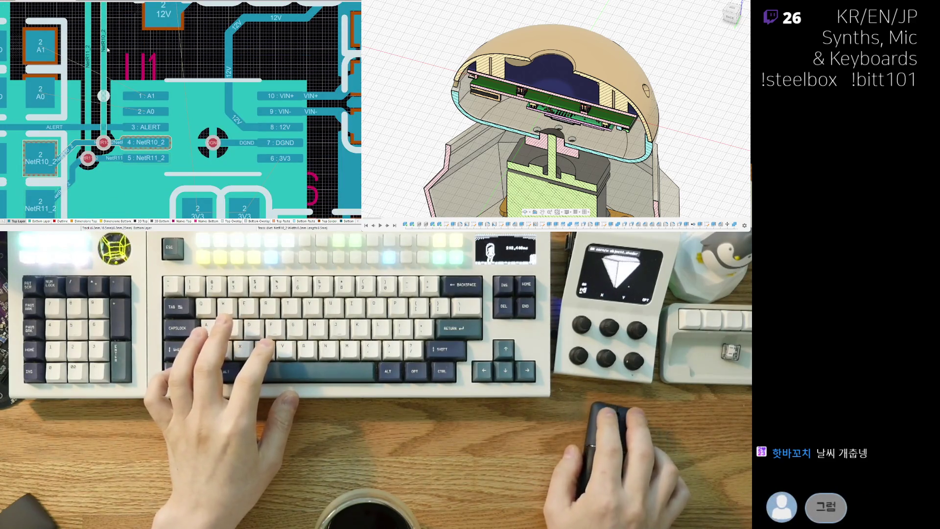
{"action": "scroll", "coordinate": [111, 56], "scroll_direction": "down", "scroll_amount": 1}
{"action": "scroll", "coordinate": [121, 67], "scroll_direction": "left", "scroll_amount": 1}
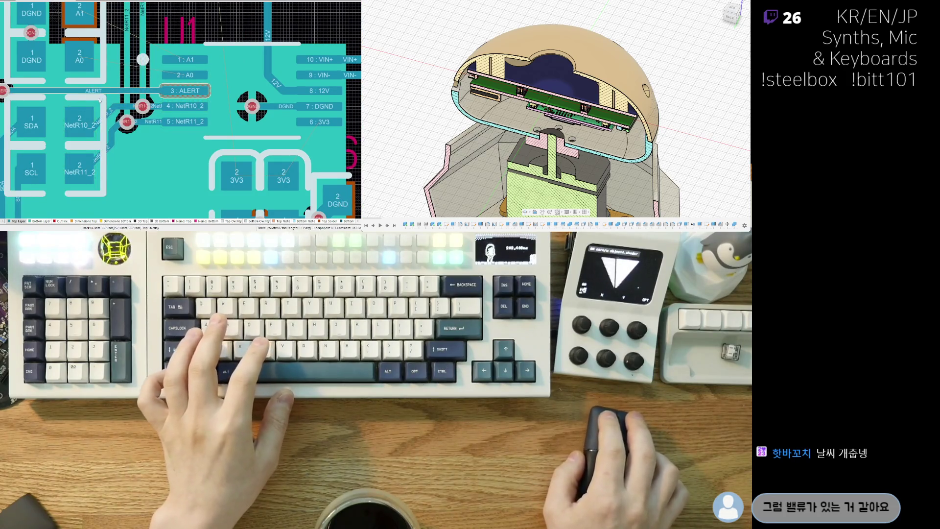
{"action": "scroll", "coordinate": [99, 77], "scroll_direction": "down", "scroll_amount": 1, "text": "ctrl"}
{"action": "scroll", "coordinate": [100, 79], "scroll_direction": "down", "scroll_amount": 1, "text": "ctrl"}
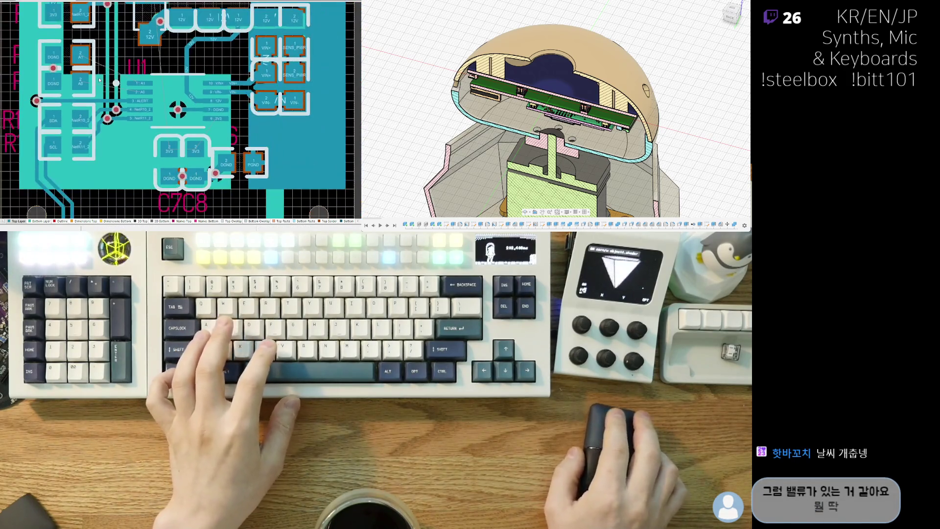
{"action": "scroll", "coordinate": [111, 84], "scroll_direction": "up", "scroll_amount": 1, "text": "ctrl"}
{"action": "scroll", "coordinate": [114, 111], "scroll_direction": "up", "scroll_amount": 1, "text": "ctrl"}
{"action": "scroll", "coordinate": [117, 136], "scroll_direction": "up", "scroll_amount": 1, "text": "ctrl"}
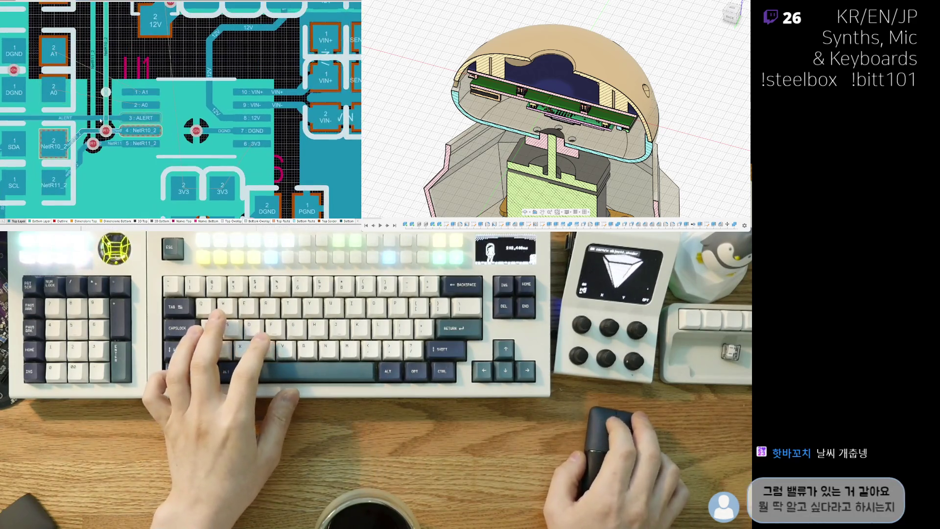
{"action": "scroll", "coordinate": [114, 110], "scroll_direction": "up", "scroll_amount": 1}
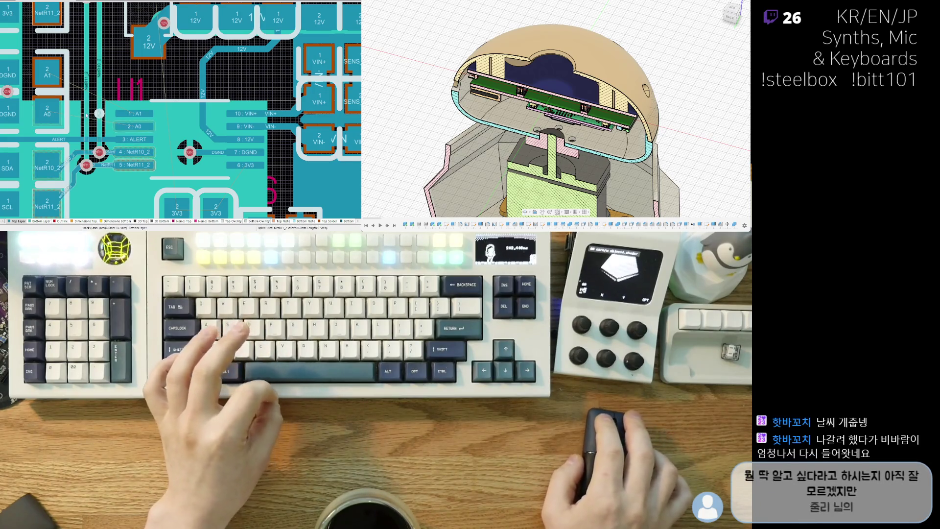
{"action": "scroll", "coordinate": [78, 79], "scroll_direction": "down", "scroll_amount": 1}
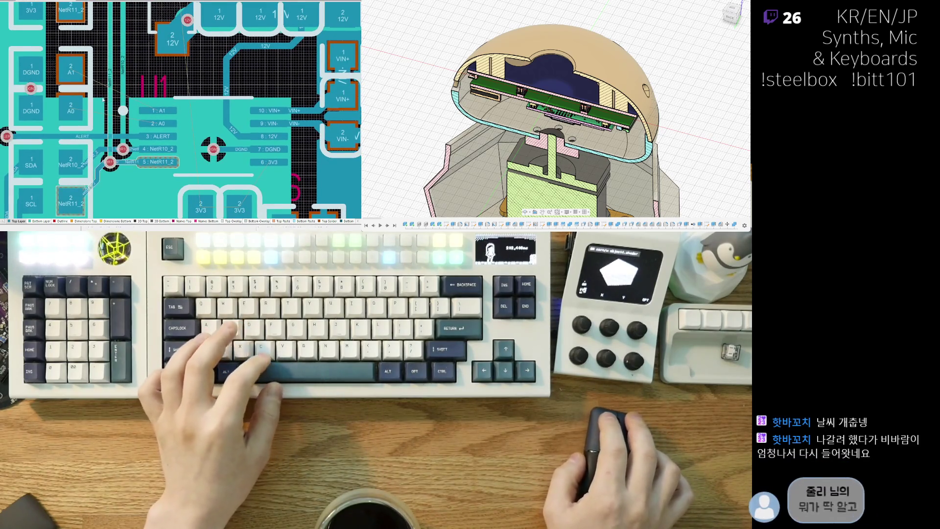
{"action": "scroll", "coordinate": [45, 83], "scroll_direction": "down", "scroll_amount": 2}
{"action": "scroll", "coordinate": [91, 78], "scroll_direction": "down", "scroll_amount": 1}
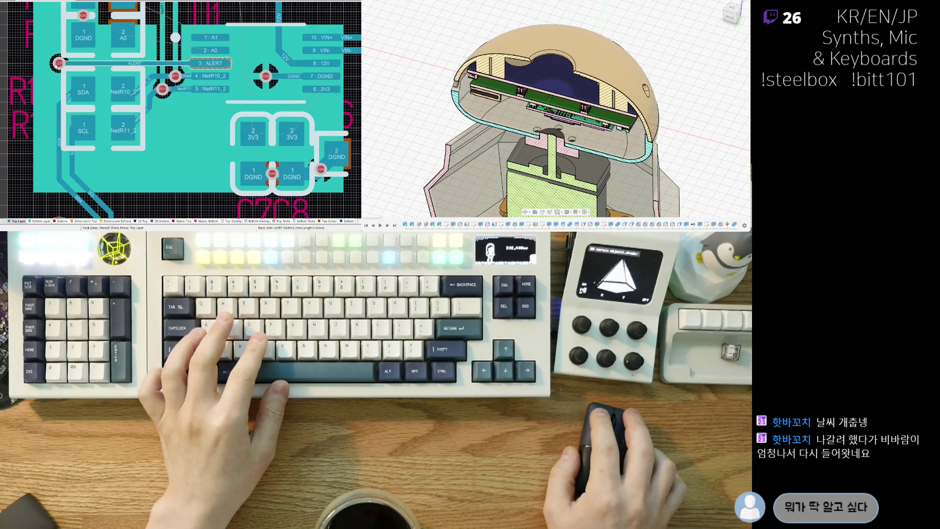
Start routing on U1's ALERT track and cancel it without keeping new routing.
{"action": "left_click", "coordinate": [59, 63]}
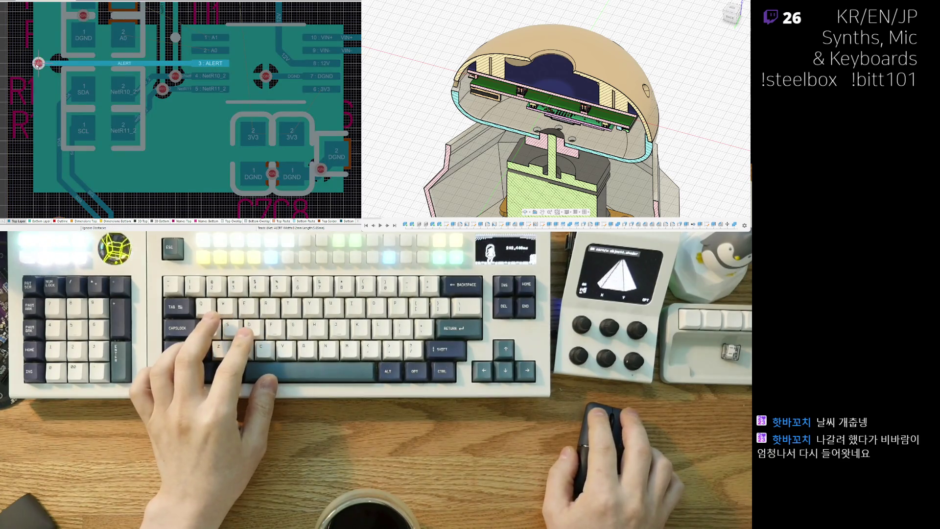
{"action": "right_click", "coordinate": [33, 63]}
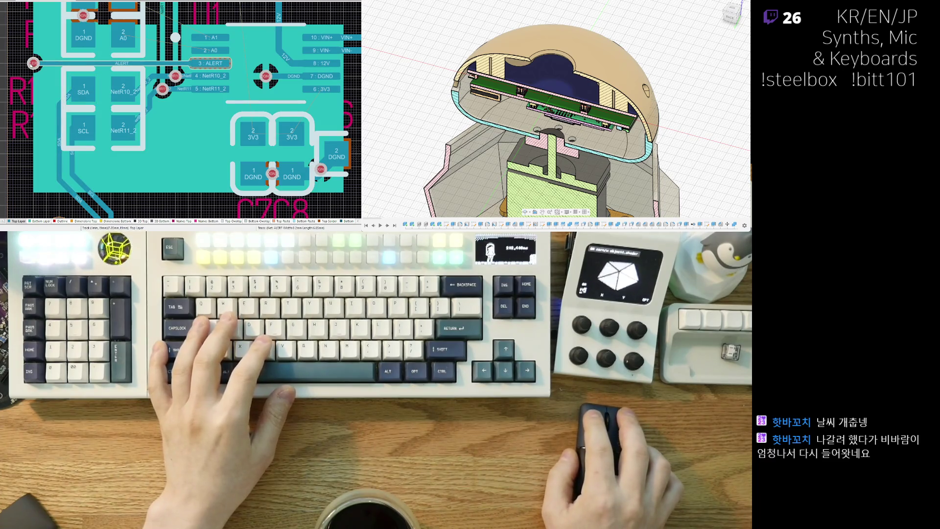
{"action": "key", "text": "ctrl+w"}
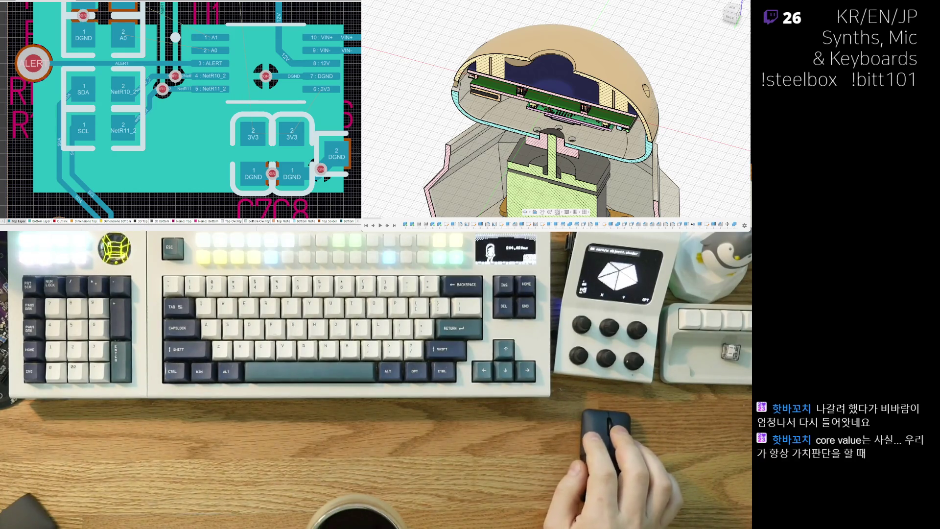
Move to the NetR10_2 pad and cancel a routing attempt from it with Esc.
{"action": "left_click", "coordinate": [83, 88]}
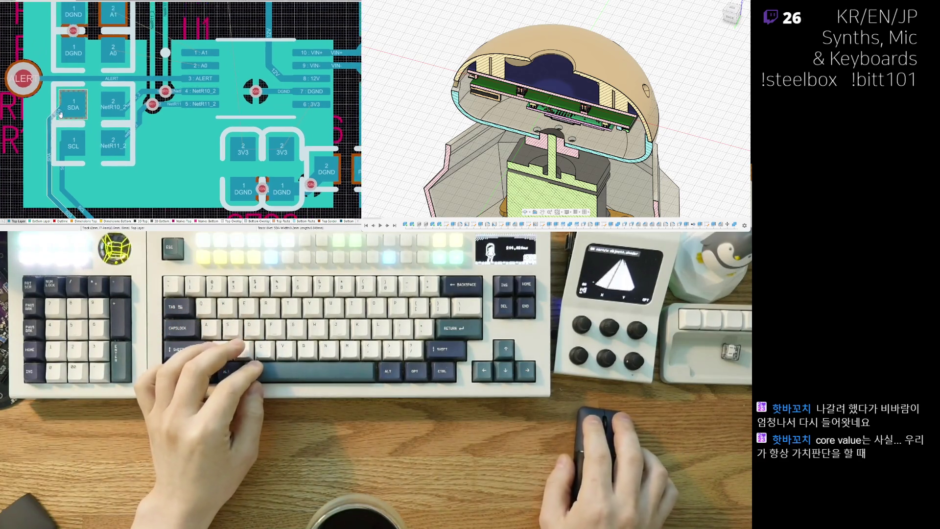
{"action": "right_click_drag", "start_coordinate": [78, 95], "coordinate": [62, 130]}
{"action": "scroll", "coordinate": [85, 87], "scroll_direction": "up", "scroll_amount": 1}
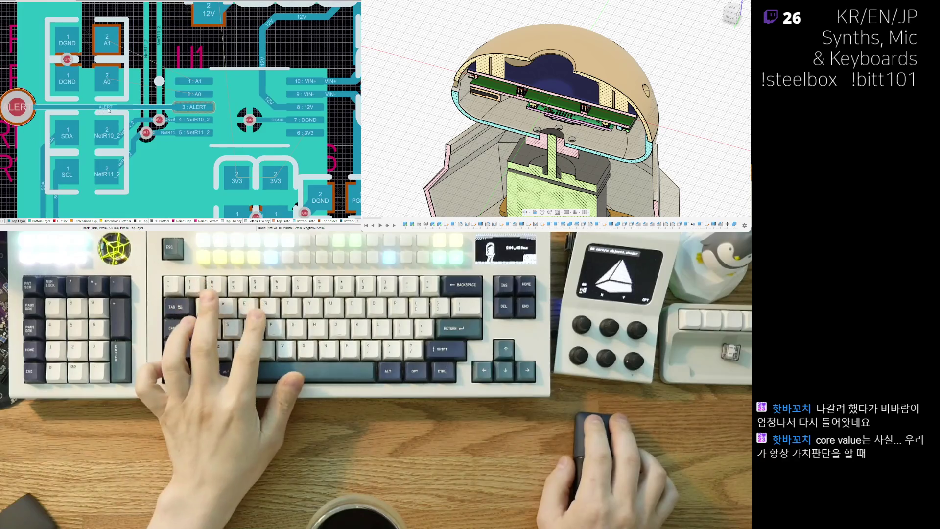
{"action": "scroll", "coordinate": [164, 114], "scroll_direction": "up", "scroll_amount": 2}
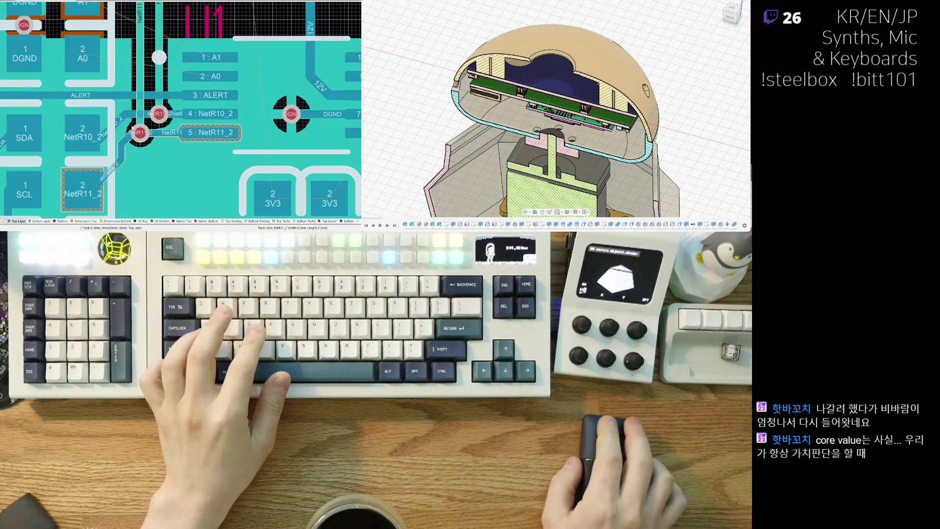
{"action": "left_click", "coordinate": [111, 128]}
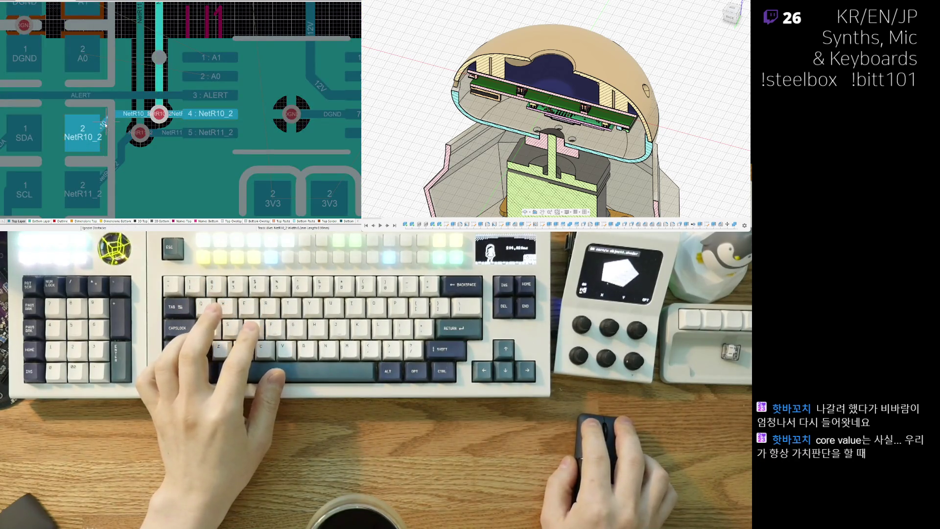
{"action": "key", "text": "Escape"}
Route a track from the NetR11_2 pad to its nearby via beside U1.
{"action": "left_click", "coordinate": [121, 154]}
{"action": "key", "text": "Escape"}
{"action": "left_click", "coordinate": [122, 144]}
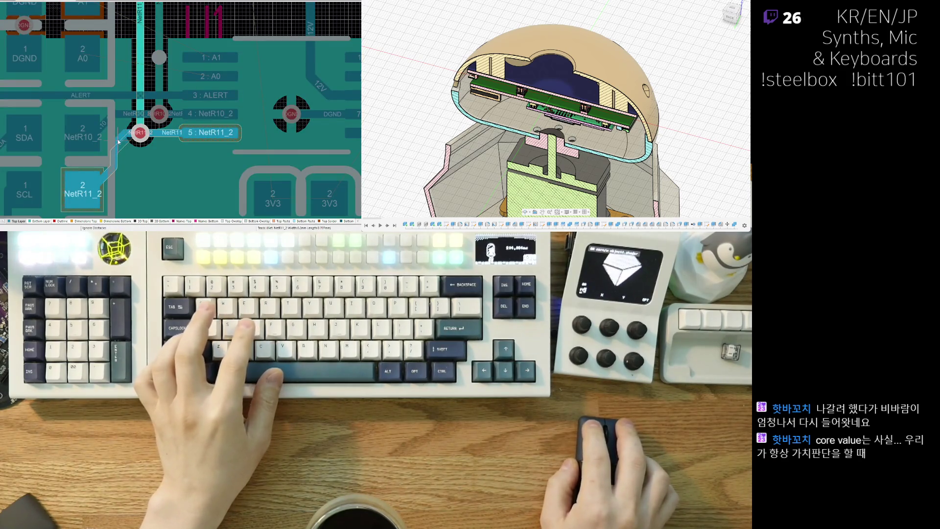
{"action": "left_click", "coordinate": [148, 139]}
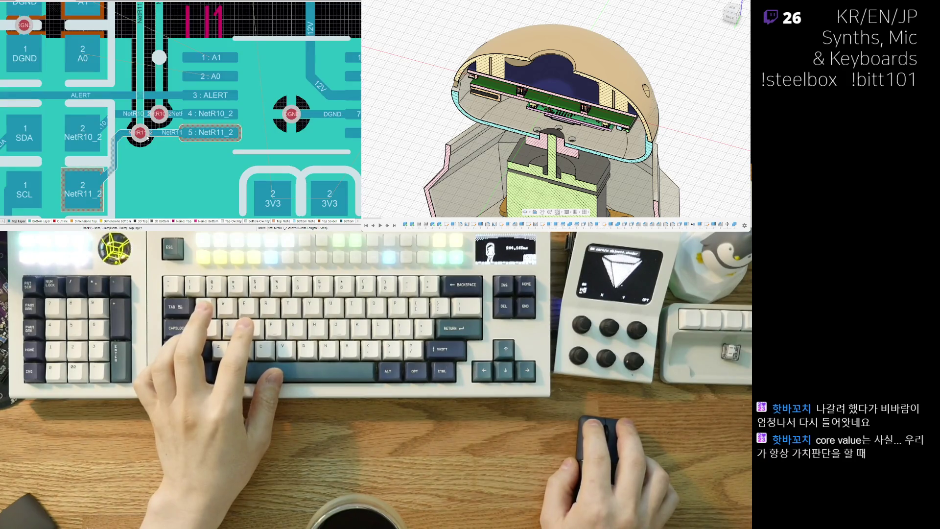
{"action": "scroll", "coordinate": [135, 126], "scroll_direction": "down", "scroll_amount": 2}
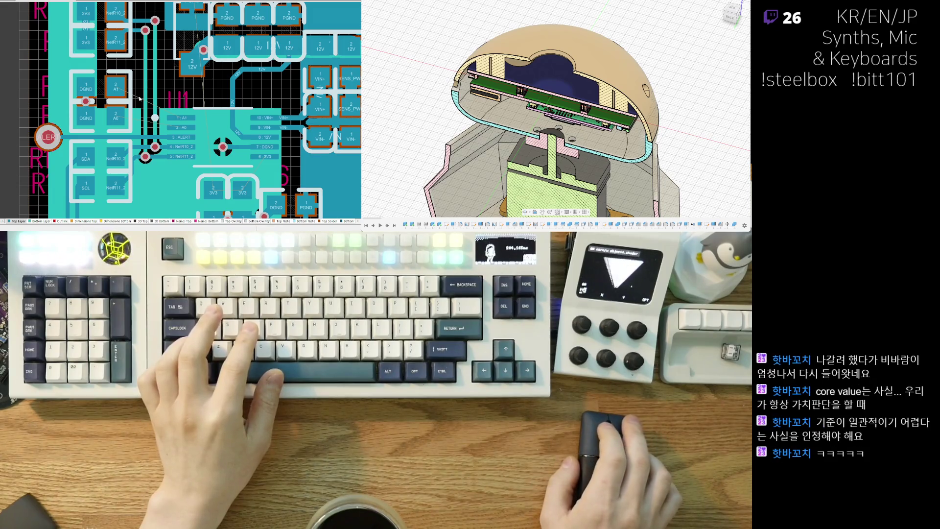
{"action": "scroll", "coordinate": [146, 160], "scroll_direction": "up", "scroll_amount": 3}
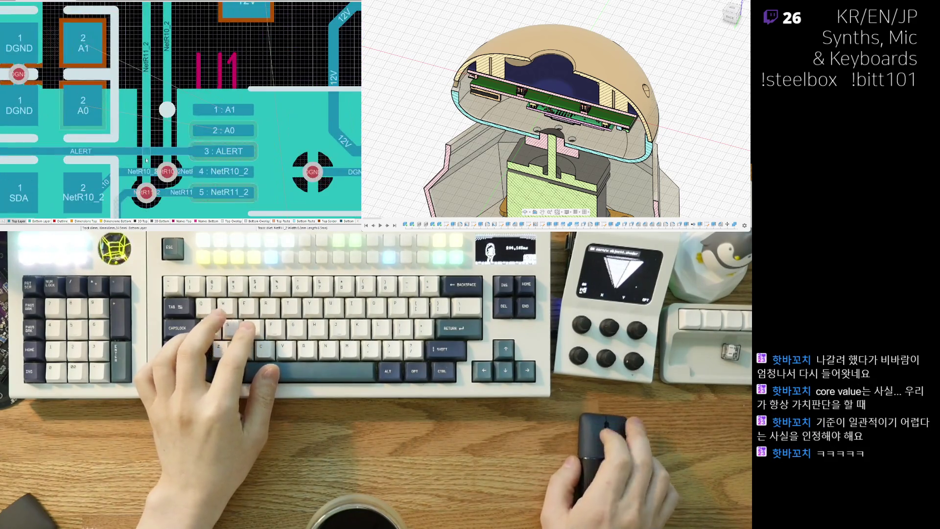
Nudge the NetR11_2 via left and drag the NetR10_2 via further left with Ignore Obstacles.
{"action": "left_click", "coordinate": [130, 192]}
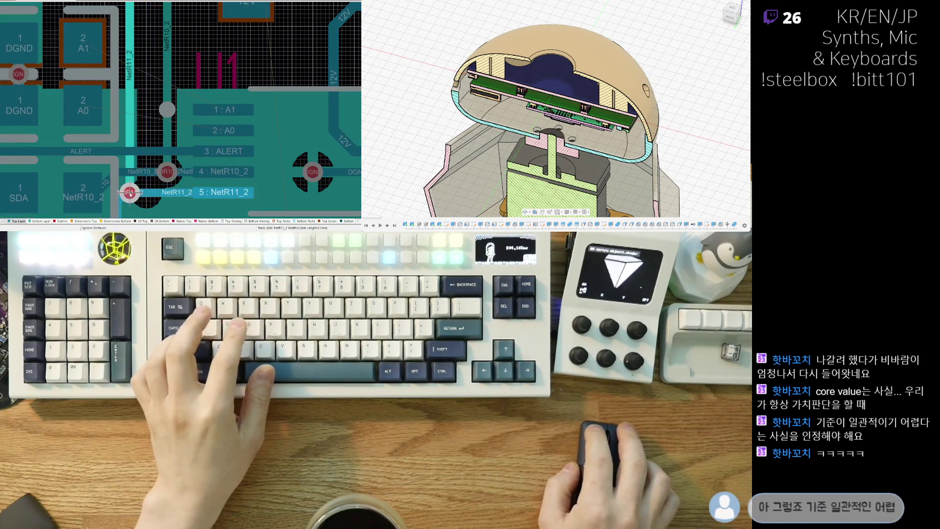
{"action": "left_click_drag", "start_coordinate": [129, 193], "coordinate": [126, 194]}
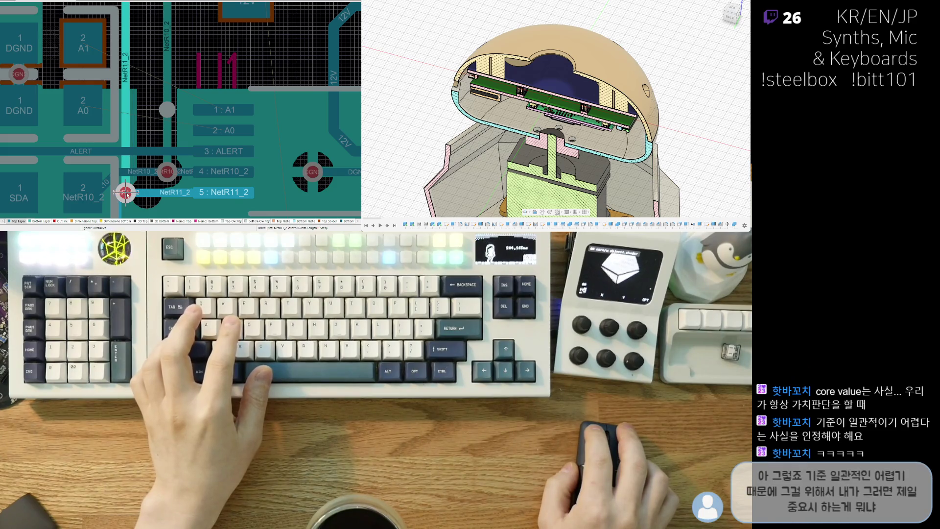
{"action": "scroll", "coordinate": [108, 147], "scroll_direction": "up", "scroll_amount": 2, "text": "ctrl"}
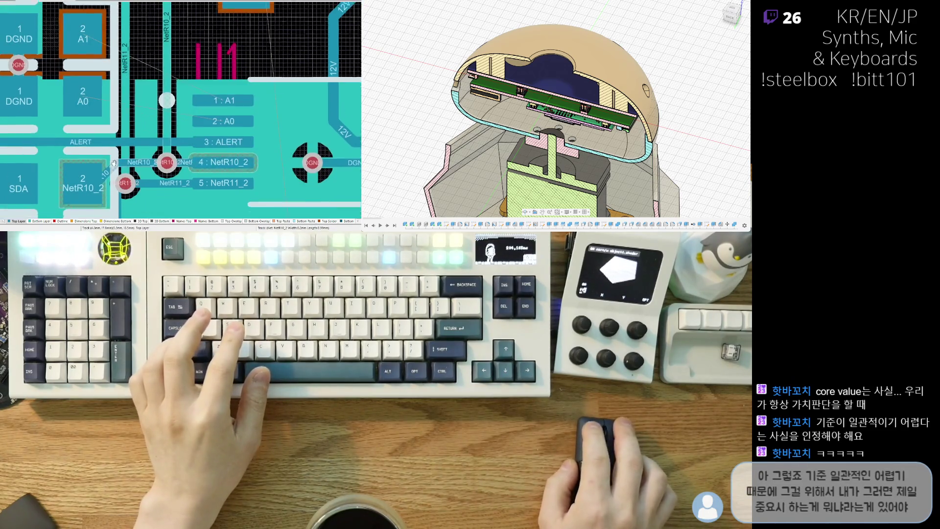
{"action": "key", "text": "ctrl+w"}
{"action": "left_click", "coordinate": [106, 129]}
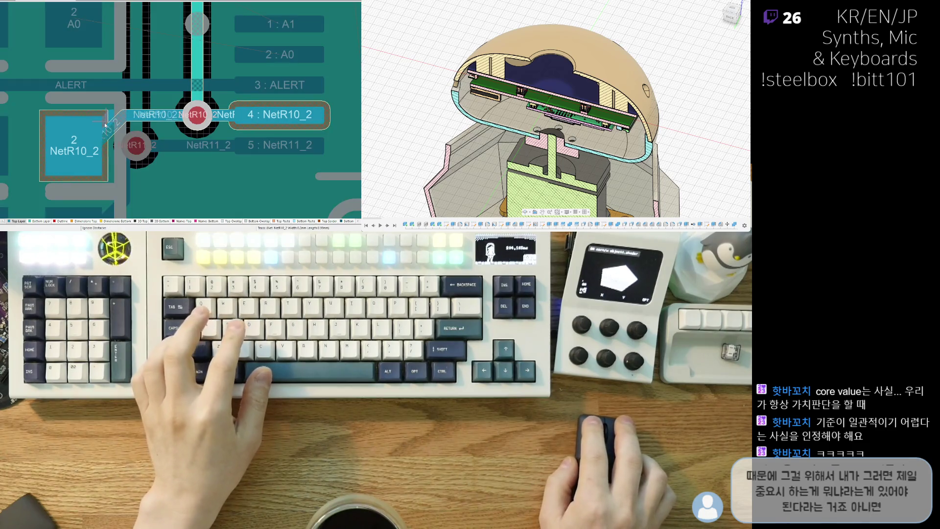
{"action": "left_click", "coordinate": [194, 117]}
{"action": "left_click_drag", "start_coordinate": [189, 111], "coordinate": [170, 116]}
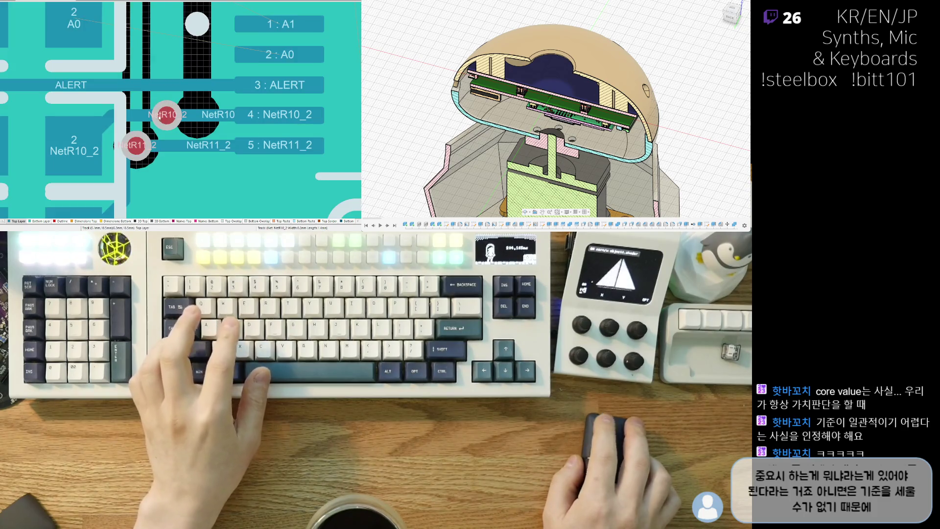
{"action": "scroll", "coordinate": [159, 110], "scroll_direction": "down", "scroll_amount": 2, "text": "ctrl"}
{"action": "scroll", "coordinate": [147, 99], "scroll_direction": "up", "scroll_amount": 2, "text": "ctrl"}
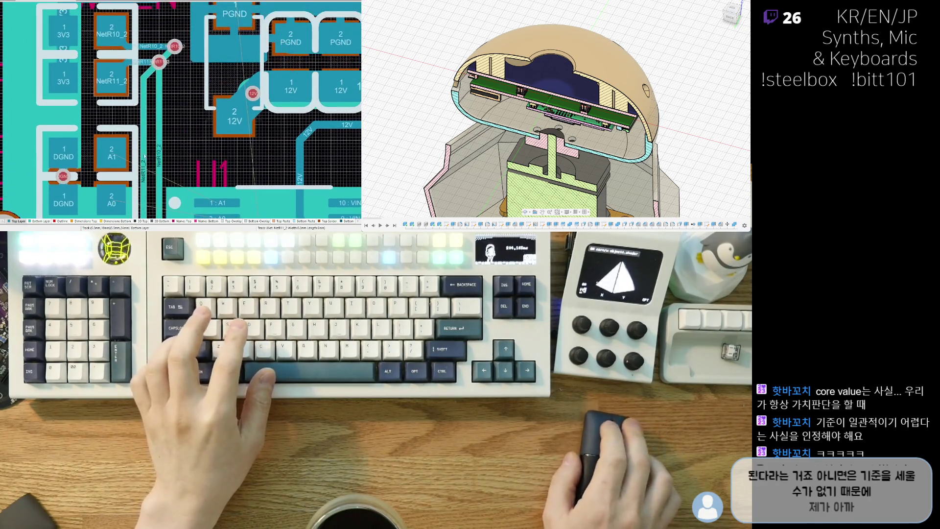
{"action": "scroll", "coordinate": [144, 100], "scroll_direction": "up", "scroll_amount": 2, "text": "ctrl"}
Move the NetR11_2 via further left and route a track from it to the NetR11_2 pad.
{"action": "left_click_drag", "start_coordinate": [161, 75], "coordinate": [132, 79]}
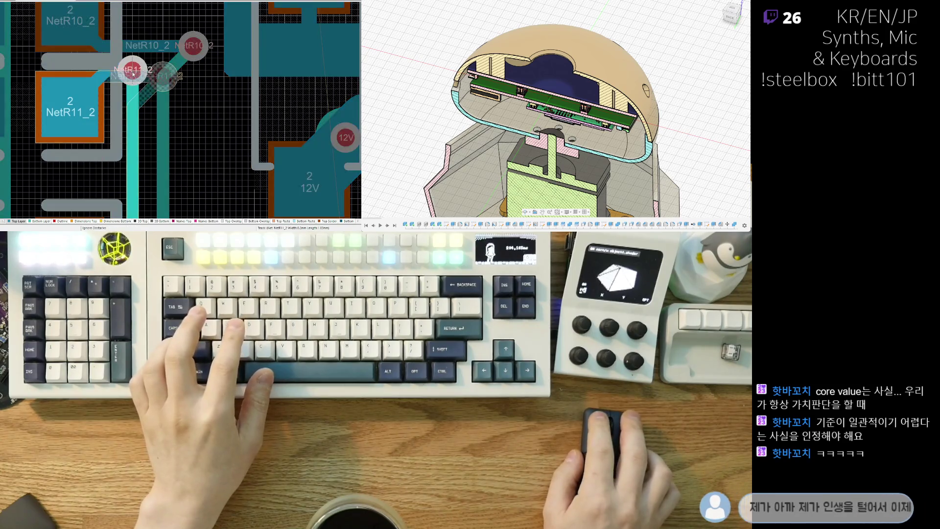
{"action": "left_click_drag", "start_coordinate": [189, 44], "coordinate": [162, 50]}
{"action": "scroll", "coordinate": [158, 66], "scroll_direction": "down", "scroll_amount": 1}
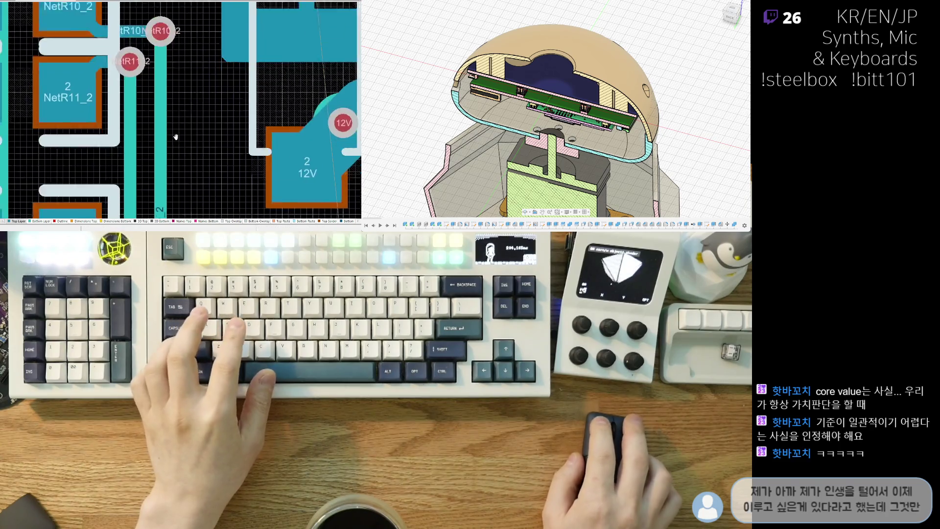
{"action": "scroll", "coordinate": [153, 81], "scroll_direction": "down", "scroll_amount": 1}
{"action": "scroll", "coordinate": [148, 91], "scroll_direction": "down", "scroll_amount": 1}
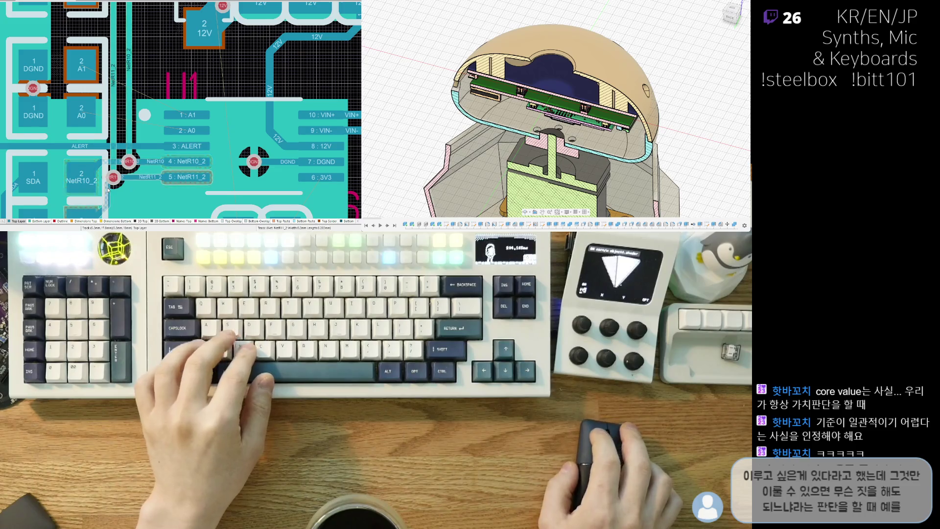
{"action": "scroll", "coordinate": [108, 189], "scroll_direction": "up", "scroll_amount": 2}
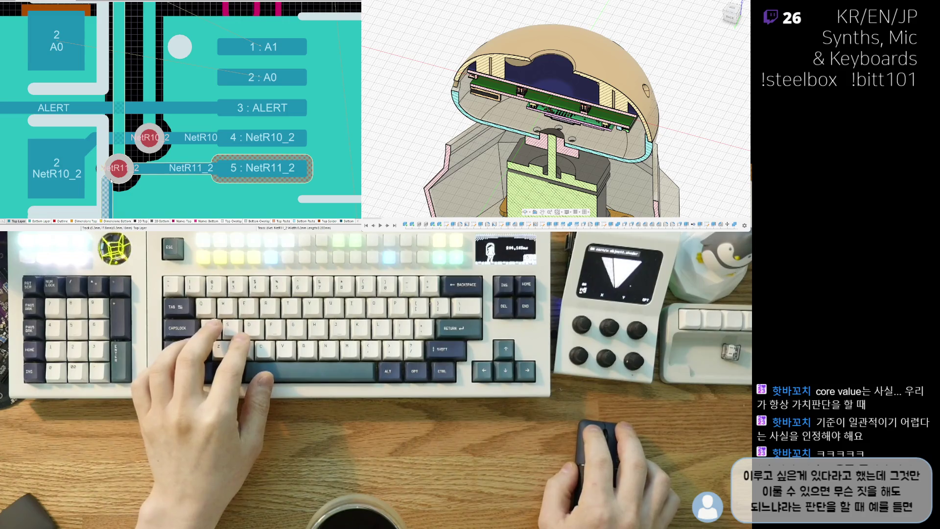
{"action": "left_click", "coordinate": [140, 170]}
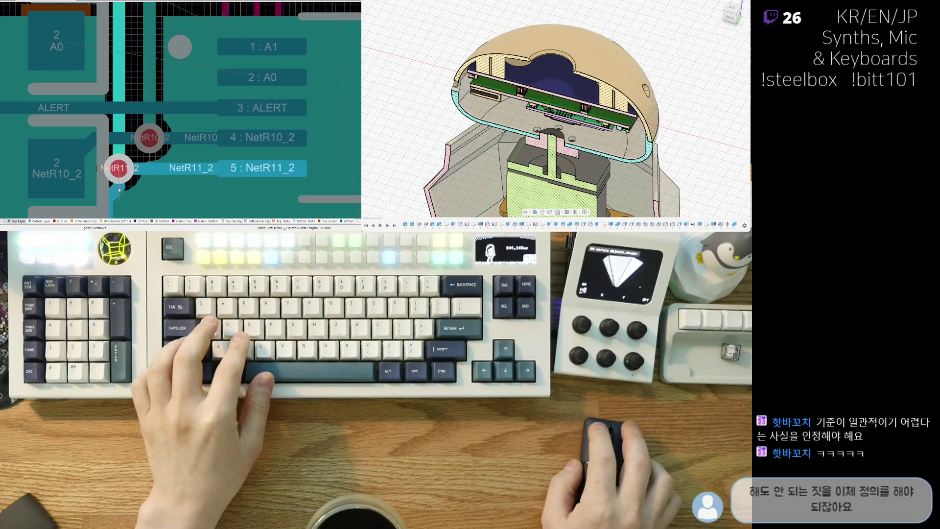
{"action": "left_click", "coordinate": [118, 185]}
{"action": "scroll", "coordinate": [116, 177], "scroll_direction": "down", "scroll_amount": 1}
{"action": "scroll", "coordinate": [112, 147], "scroll_direction": "down", "scroll_amount": 2}
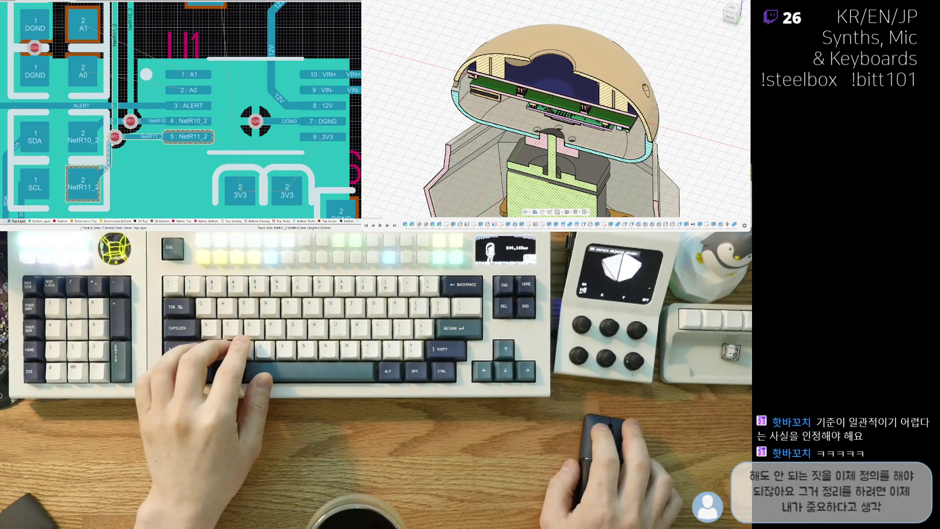
{"action": "scroll", "coordinate": [110, 143], "scroll_direction": "down", "scroll_amount": 2}
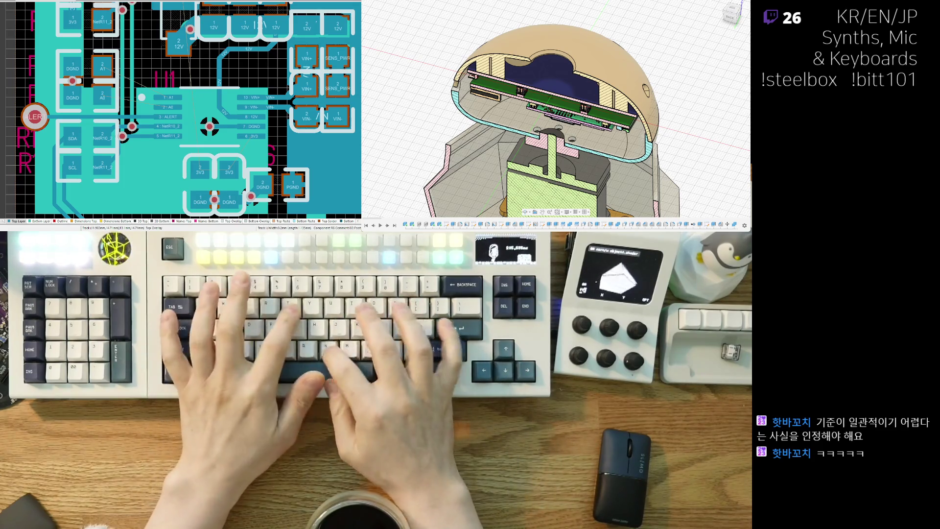
{"action": "right_click_drag", "start_coordinate": [129, 75], "coordinate": [111, 103]}
{"action": "scroll", "coordinate": [111, 103], "scroll_direction": "up", "scroll_amount": 1, "text": "ctrl"}
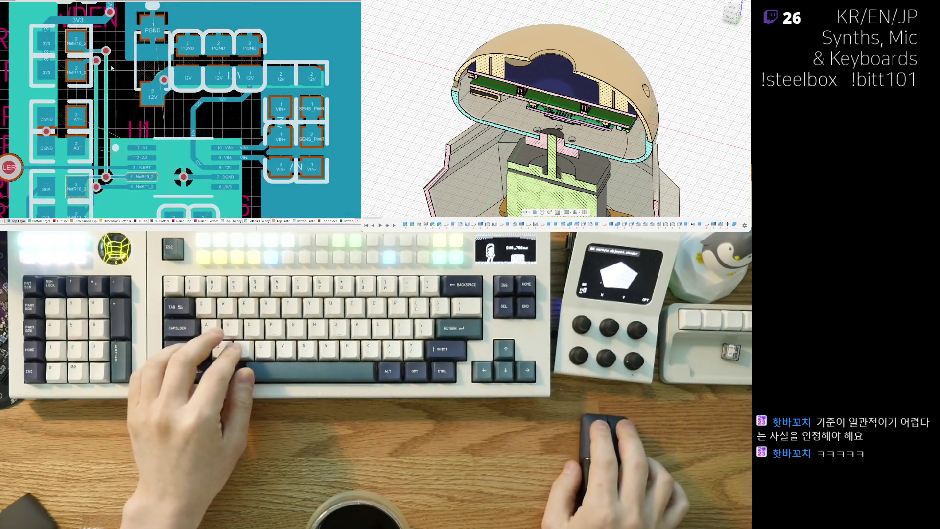
{"action": "scroll", "coordinate": [114, 103], "scroll_direction": "up", "scroll_amount": 2, "text": "ctrl"}
{"action": "scroll", "coordinate": [117, 100], "scroll_direction": "up", "scroll_amount": 1, "text": "ctrl"}
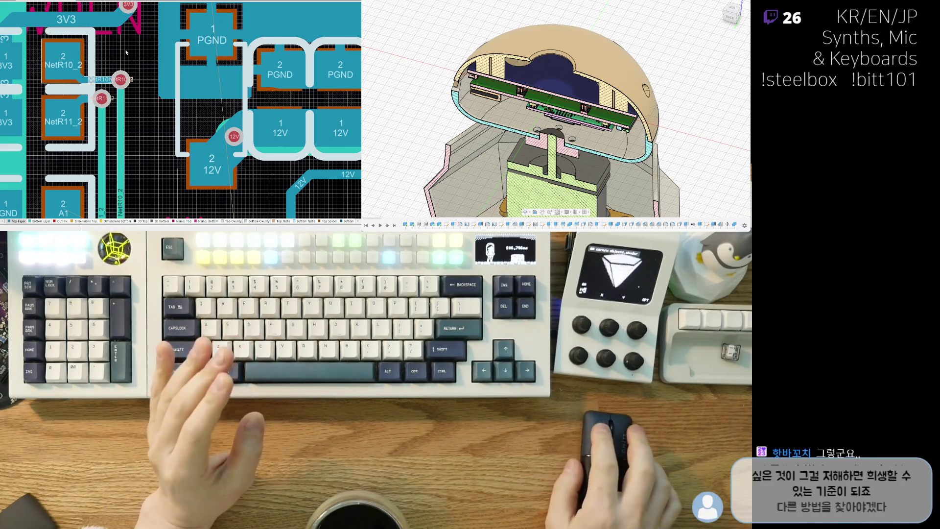
{"action": "scroll", "coordinate": [117, 100], "scroll_direction": "up", "scroll_amount": 2}
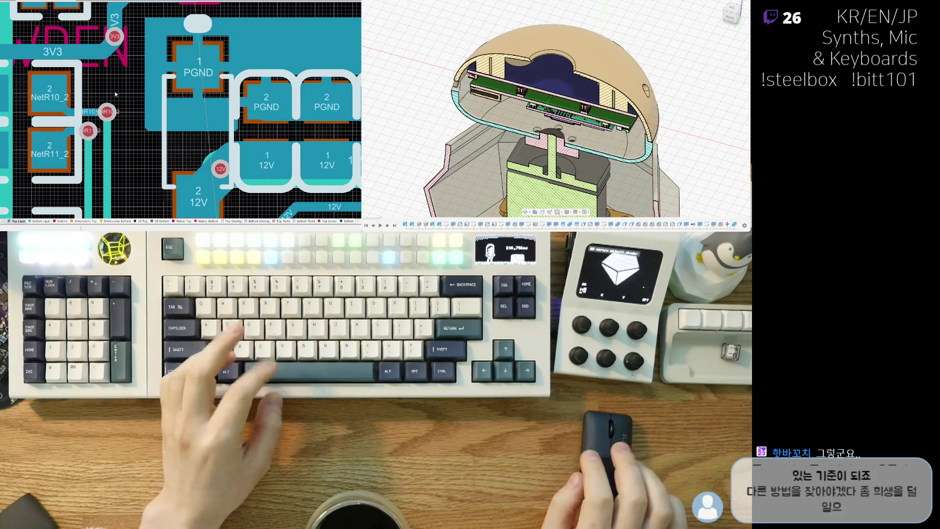
{"action": "scroll", "coordinate": [115, 94], "scroll_direction": "up", "scroll_amount": 2}
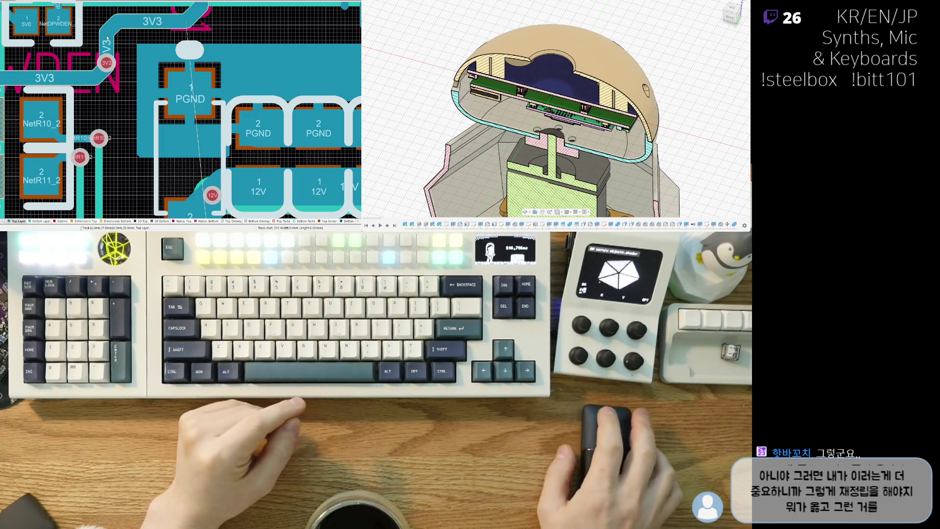
{"action": "scroll", "coordinate": [107, 38], "scroll_direction": "up", "scroll_amount": 1, "text": "ctrl"}
{"action": "scroll", "coordinate": [103, 43], "scroll_direction": "up", "scroll_amount": 1, "text": "ctrl"}
{"action": "scroll", "coordinate": [92, 52], "scroll_direction": "up", "scroll_amount": 1, "text": "ctrl"}
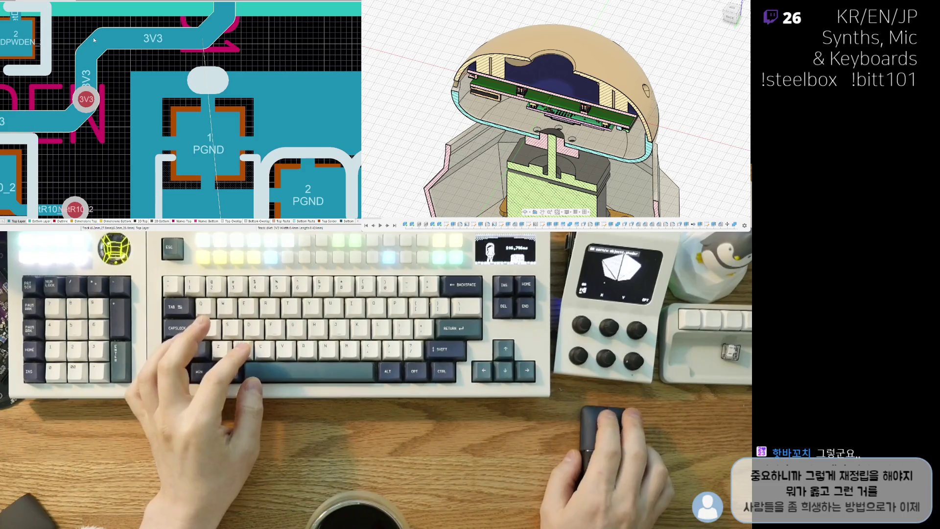
Reshape the 3V3 track corner into a 45° diagonal and drag the 3V3 via onto it.
{"action": "mouse_move", "coordinate": [101, 50]}
{"action": "left_mouse_down"}
{"action": "mouse_move", "coordinate": [105, 81]}
{"action": "mouse_move", "coordinate": [79, 86]}
{"action": "mouse_move", "coordinate": [91, 112]}
{"action": "left_mouse_up"}
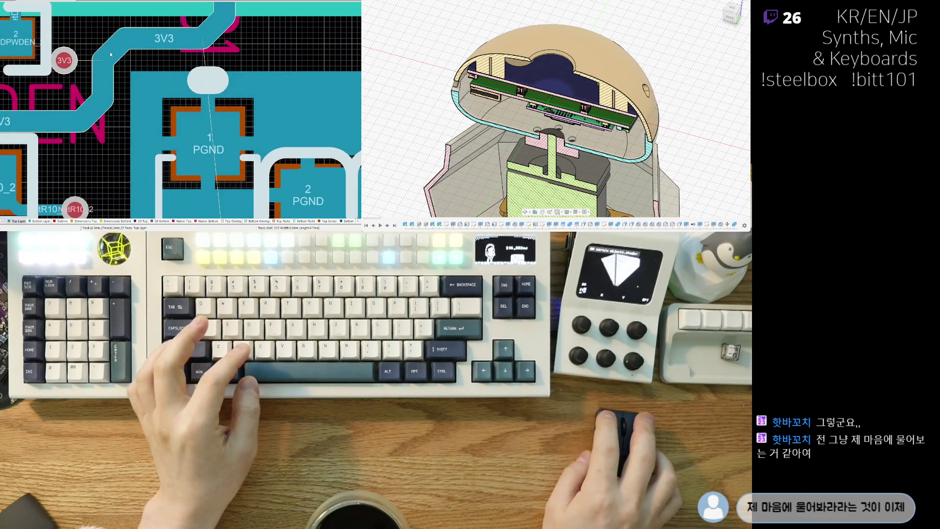
{"action": "left_click_drag", "start_coordinate": [99, 73], "coordinate": [109, 52]}
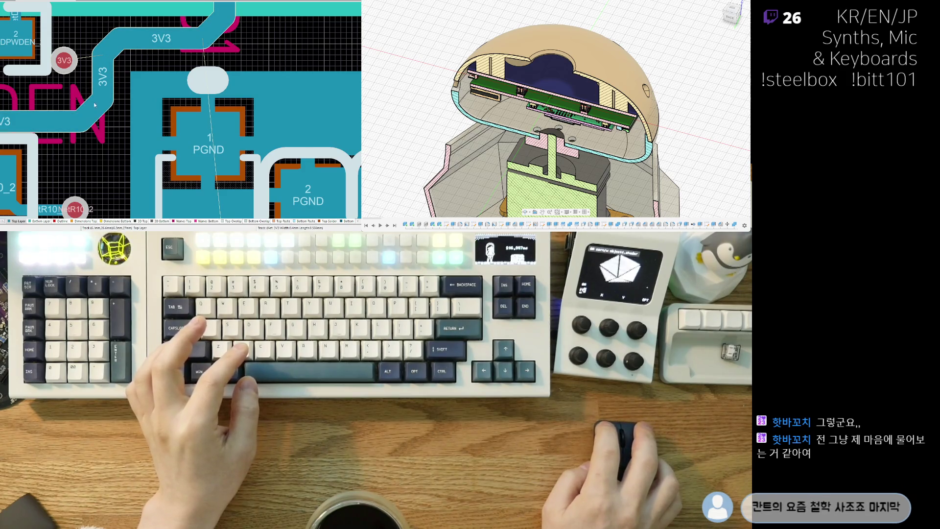
{"action": "left_click_drag", "start_coordinate": [115, 86], "coordinate": [89, 108]}
{"action": "left_click_drag", "start_coordinate": [64, 60], "coordinate": [103, 101]}
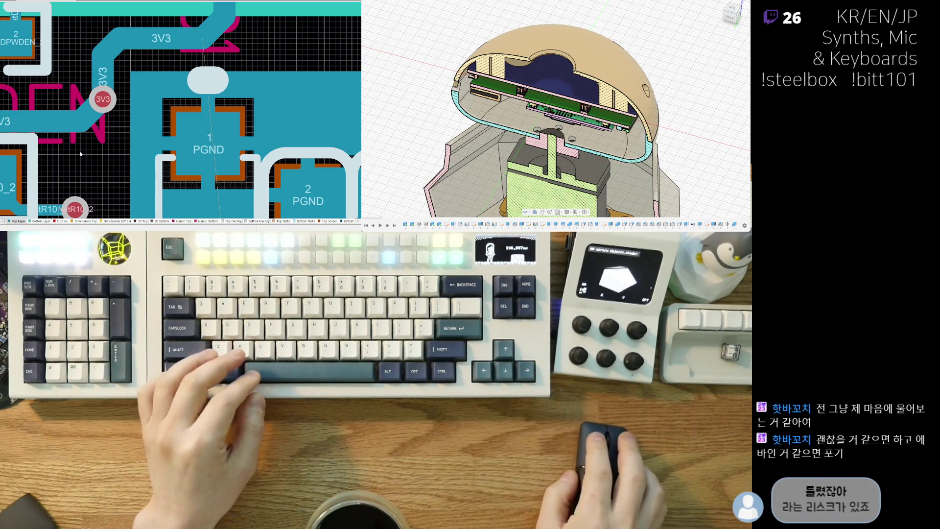
{"action": "scroll", "coordinate": [79, 153], "scroll_direction": "down", "scroll_amount": 1, "text": "ctrl"}
{"action": "scroll", "coordinate": [86, 146], "scroll_direction": "down", "scroll_amount": 1, "text": "ctrl"}
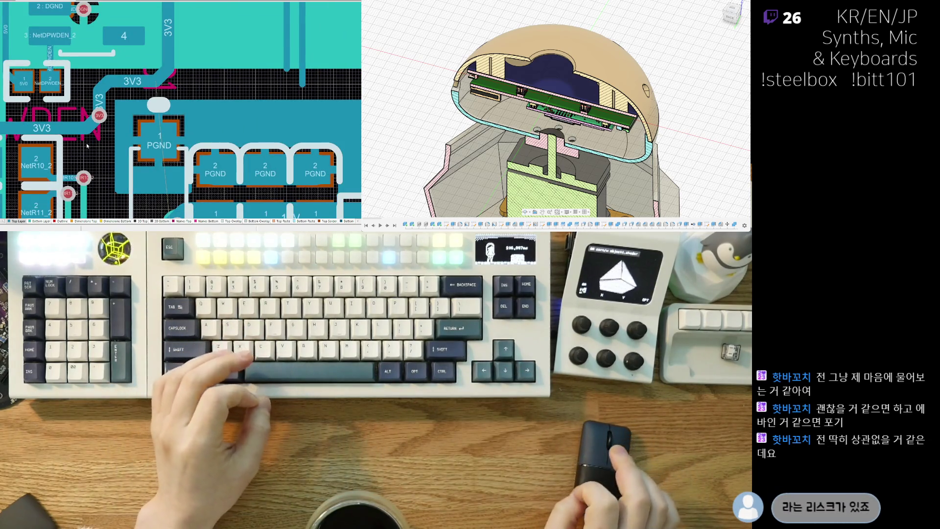
{"action": "scroll", "coordinate": [87, 147], "scroll_direction": "down", "scroll_amount": 1}
{"action": "scroll", "coordinate": [88, 147], "scroll_direction": "down", "scroll_amount": 1}
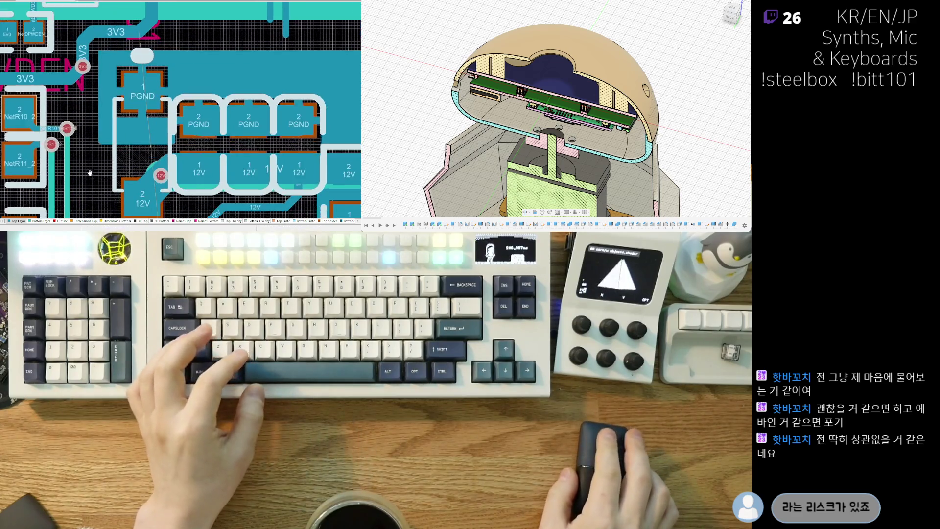
{"action": "scroll", "coordinate": [88, 147], "scroll_direction": "down", "scroll_amount": 1}
{"action": "scroll", "coordinate": [88, 147], "scroll_direction": "down", "scroll_amount": 1, "text": "ctrl+shift"}
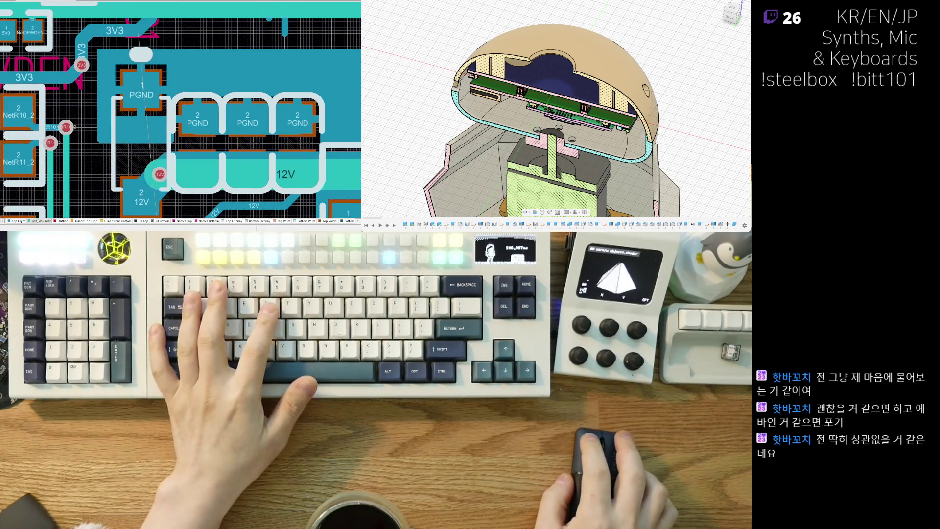
Route a bottom-layer 3V3 track down from the 3V3 via beside the NetR10/NetR11 traces and clear the highlight.
{"action": "left_click", "coordinate": [90, 63]}
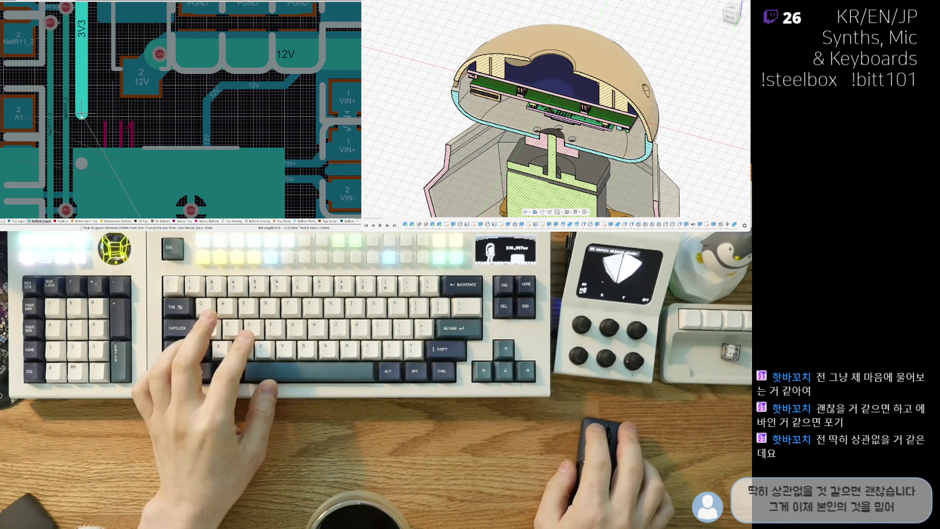
{"action": "left_click", "coordinate": [81, 115]}
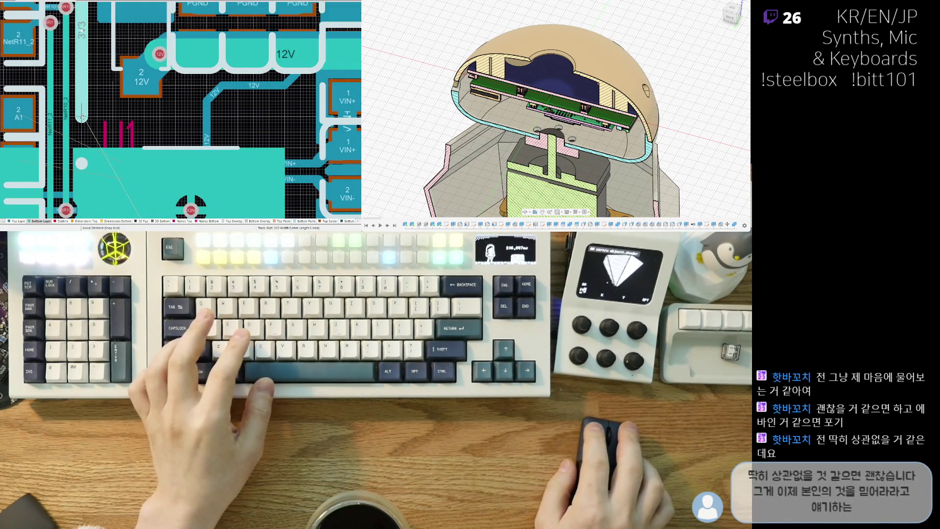
{"action": "scroll", "coordinate": [82, 118], "scroll_direction": "up", "scroll_amount": 2}
{"action": "scroll", "coordinate": [99, 150], "scroll_direction": "up", "scroll_amount": 1}
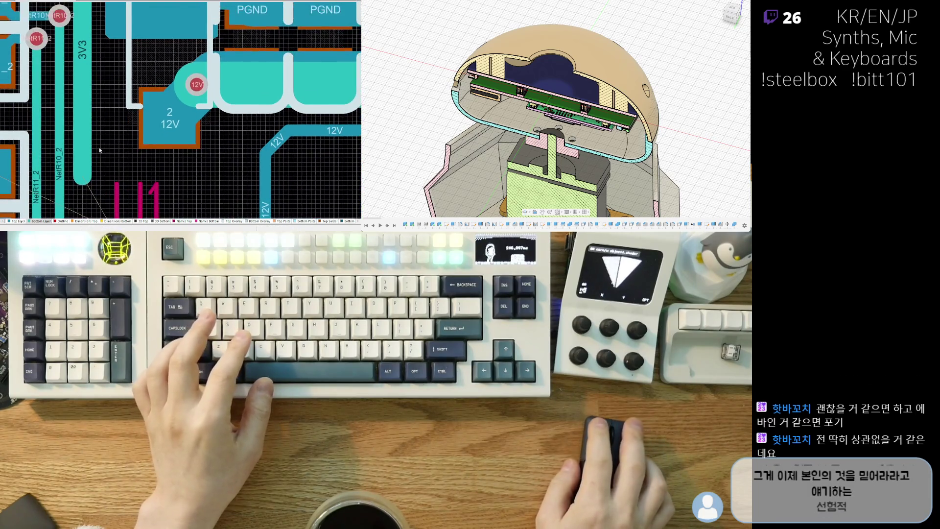
{"action": "scroll", "coordinate": [99, 149], "scroll_direction": "down", "scroll_amount": 2}
{"action": "scroll", "coordinate": [94, 162], "scroll_direction": "up", "scroll_amount": 1}
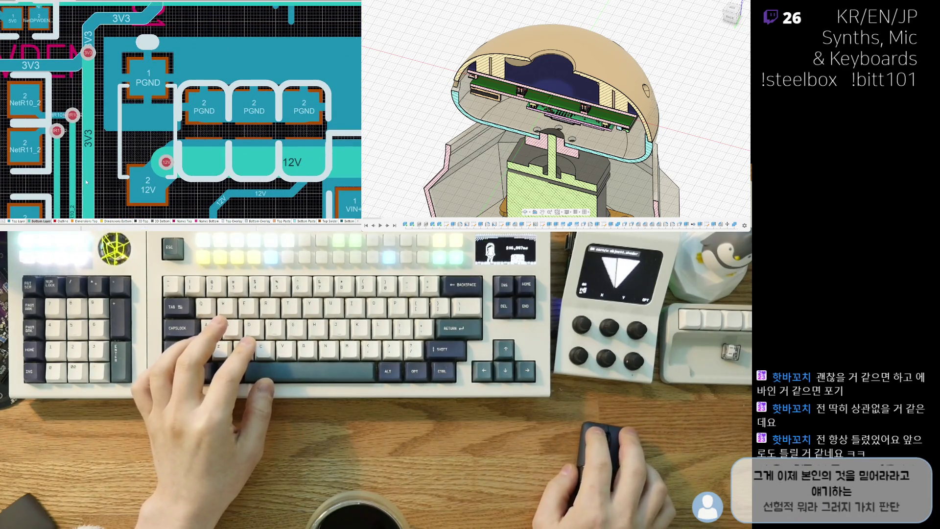
{"action": "right_click_drag", "start_coordinate": [86, 183], "coordinate": [88, 113]}
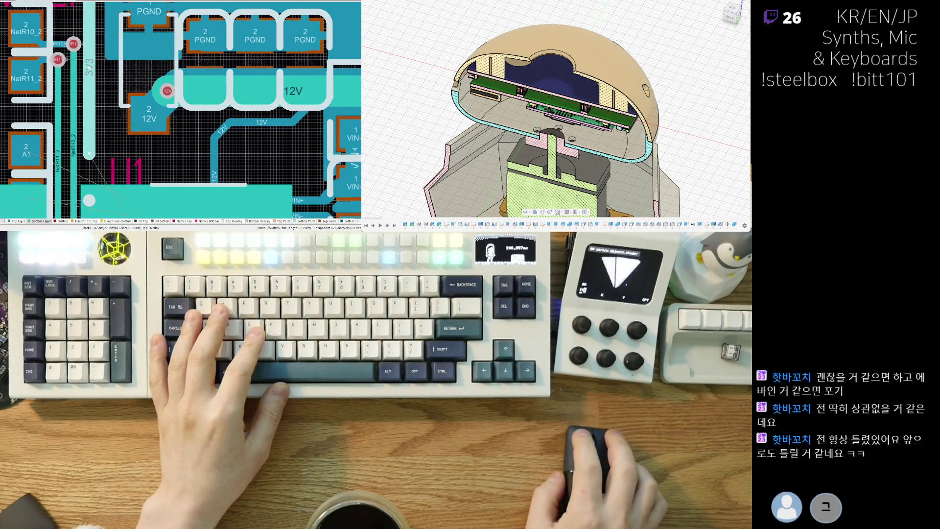
{"action": "right_click_drag", "start_coordinate": [103, 115], "coordinate": [96, 143]}
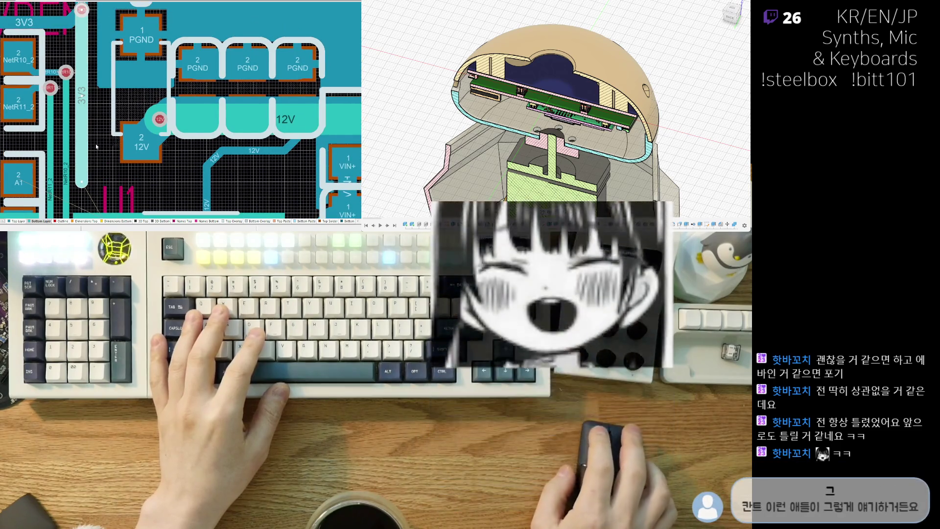
{"action": "scroll", "coordinate": [84, 54], "scroll_direction": "up", "scroll_amount": 2}
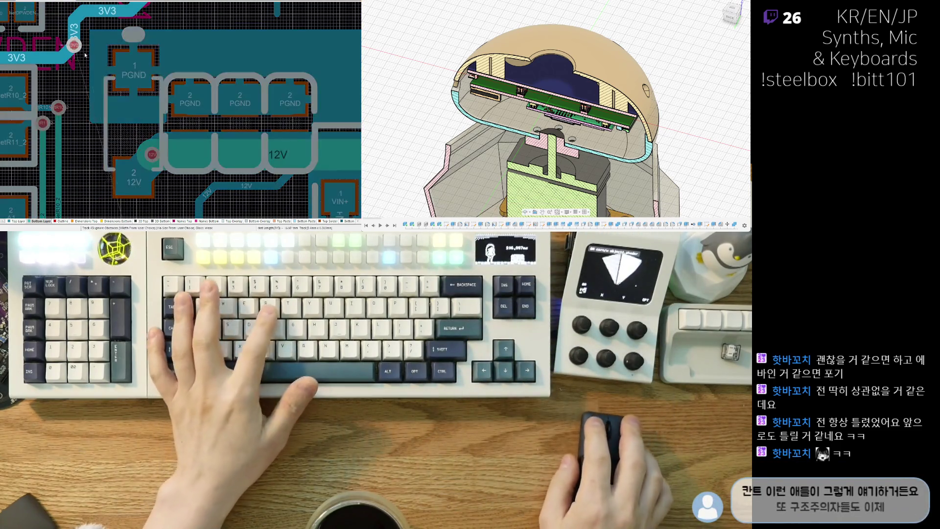
{"action": "key", "text": "shift+s"}
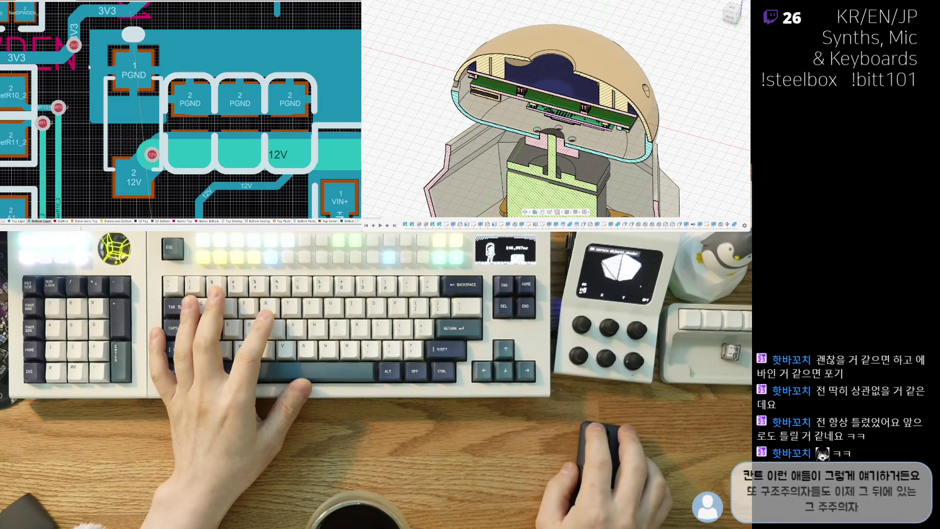
{"action": "scroll", "coordinate": [88, 66], "scroll_direction": "down", "scroll_amount": 3}
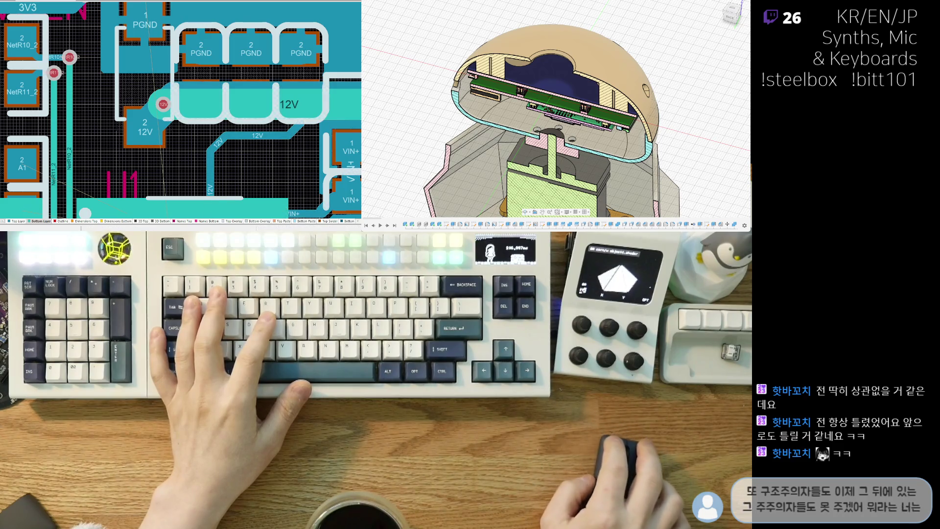
{"action": "scroll", "coordinate": [125, 138], "scroll_direction": "down", "scroll_amount": 2}
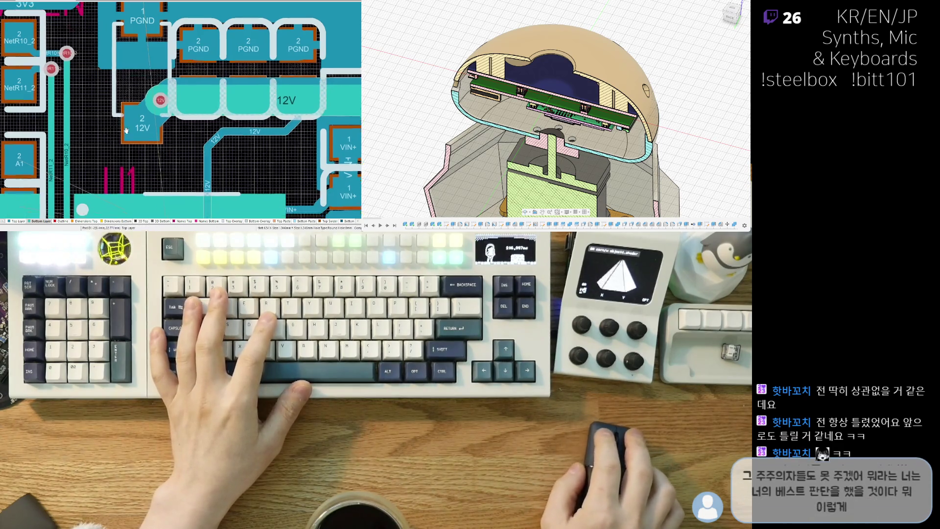
{"action": "scroll", "coordinate": [125, 138], "scroll_direction": "down", "scroll_amount": 1}
{"action": "scroll", "coordinate": [147, 158], "scroll_direction": "down", "scroll_amount": 1}
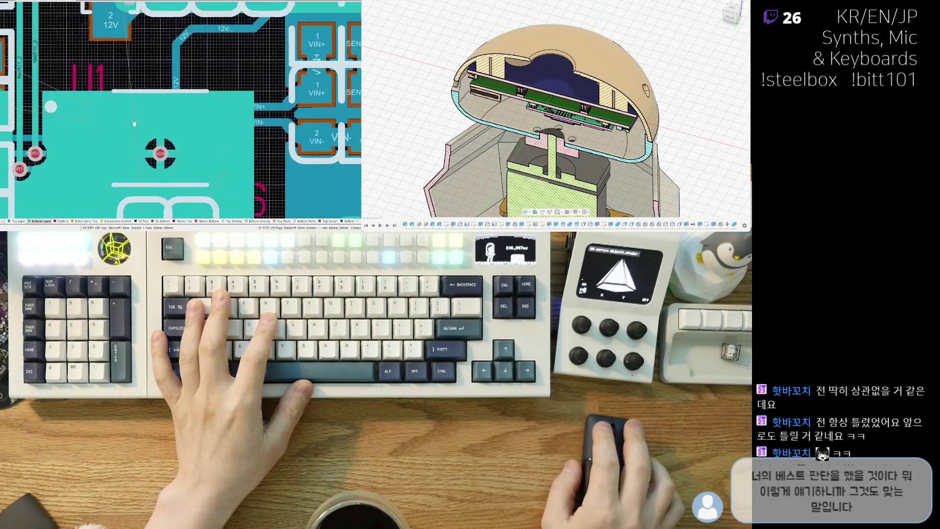
{"action": "scroll", "coordinate": [158, 169], "scroll_direction": "down", "scroll_amount": 1}
{"action": "scroll", "coordinate": [171, 181], "scroll_direction": "down", "scroll_amount": 1}
{"action": "scroll", "coordinate": [172, 181], "scroll_direction": "down", "scroll_amount": 1}
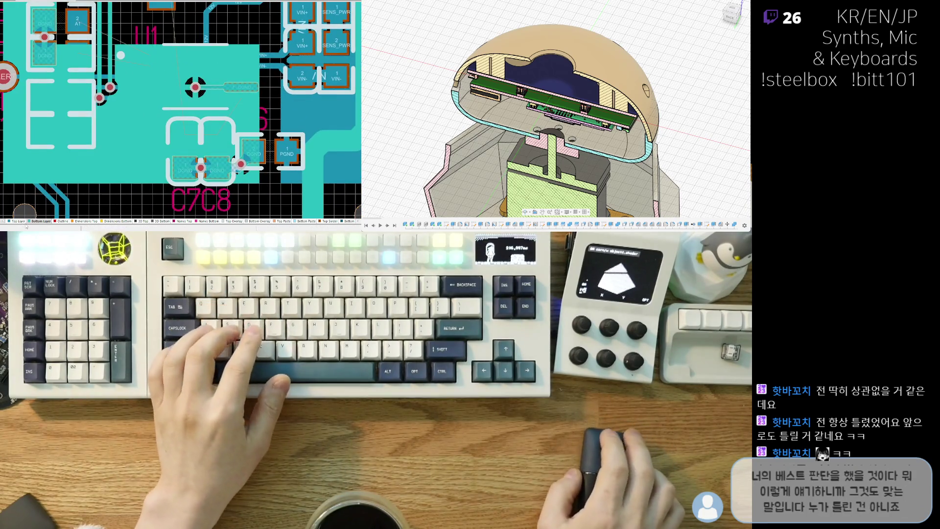
{"action": "scroll", "coordinate": [119, 119], "scroll_direction": "up", "scroll_amount": 2, "text": "ctrl"}
{"action": "scroll", "coordinate": [119, 119], "scroll_direction": "up", "scroll_amount": 2}
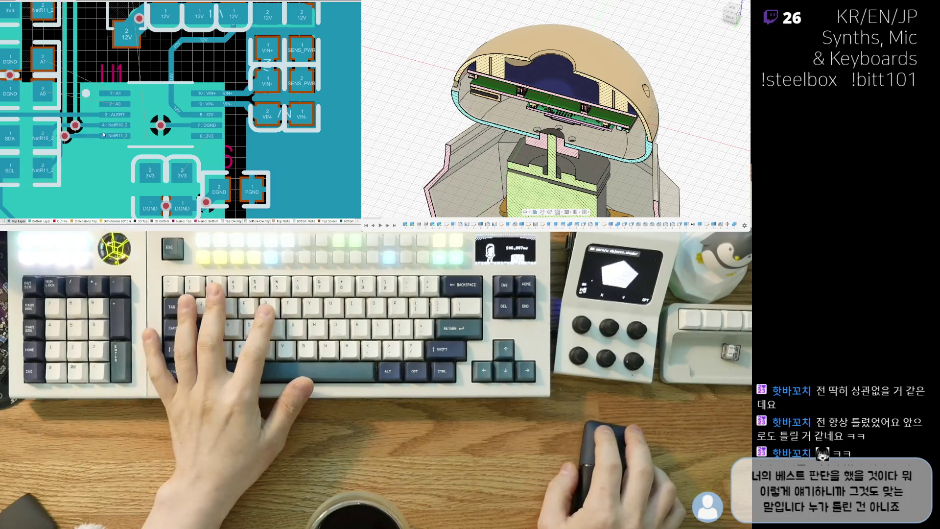
Start a 3V3 track from the left 3V3 pad toward U1's pin 6.
{"action": "left_click", "coordinate": [157, 176]}
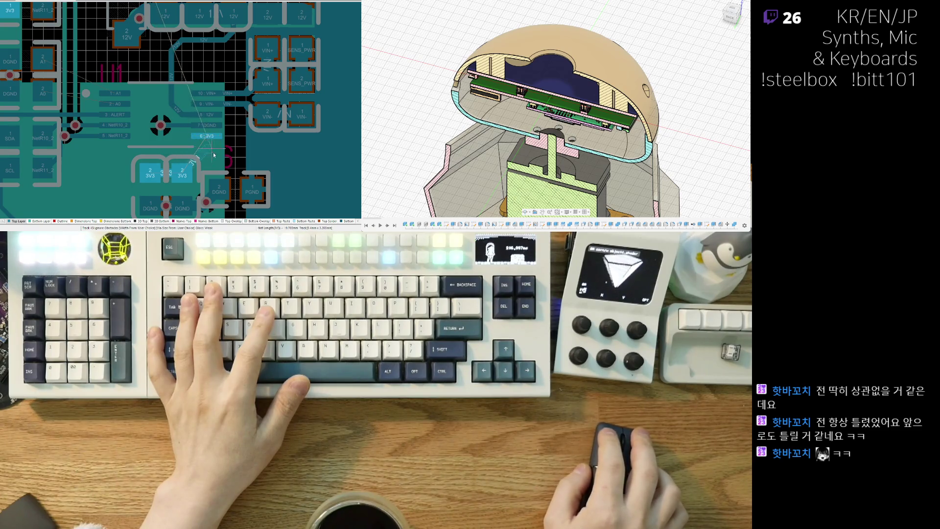
Finish the 3V3 track at U1 pin 6 and start a DGND track from pin 7.
{"action": "left_click", "coordinate": [208, 140]}
{"action": "scroll", "coordinate": [208, 141], "scroll_direction": "up", "scroll_amount": 3, "text": "ctrl"}
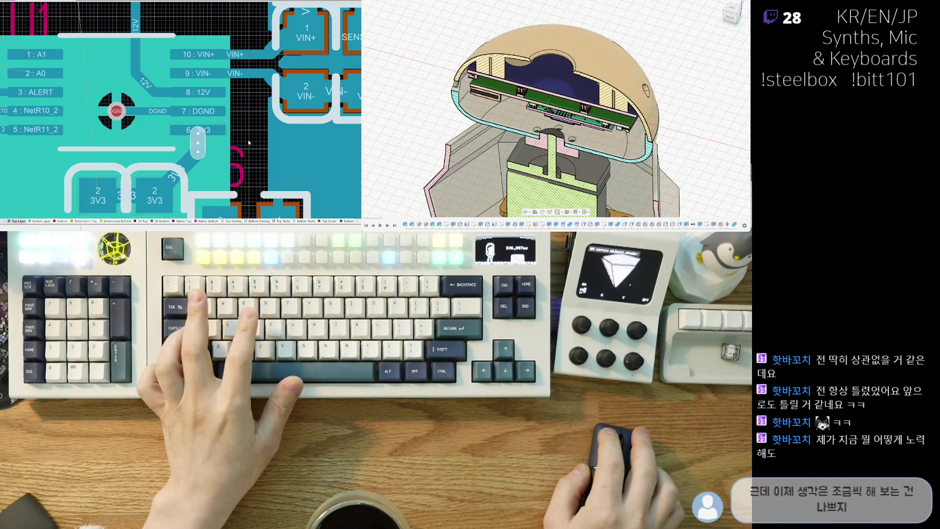
{"action": "scroll", "coordinate": [249, 142], "scroll_direction": "down", "scroll_amount": 2}
{"action": "left_click", "coordinate": [179, 113]}
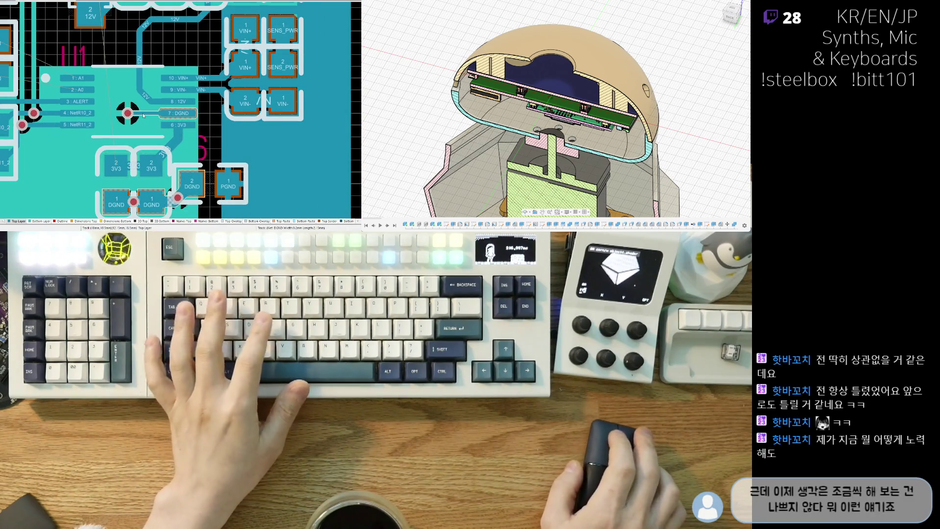
{"action": "scroll", "coordinate": [146, 153], "scroll_direction": "down", "scroll_amount": 2}
{"action": "mouse_move", "coordinate": [110, 70]}
{"action": "right_mouse_down"}
{"action": "mouse_move", "coordinate": [148, 133]}
{"action": "mouse_move", "coordinate": [128, 118]}
{"action": "right_mouse_up"}
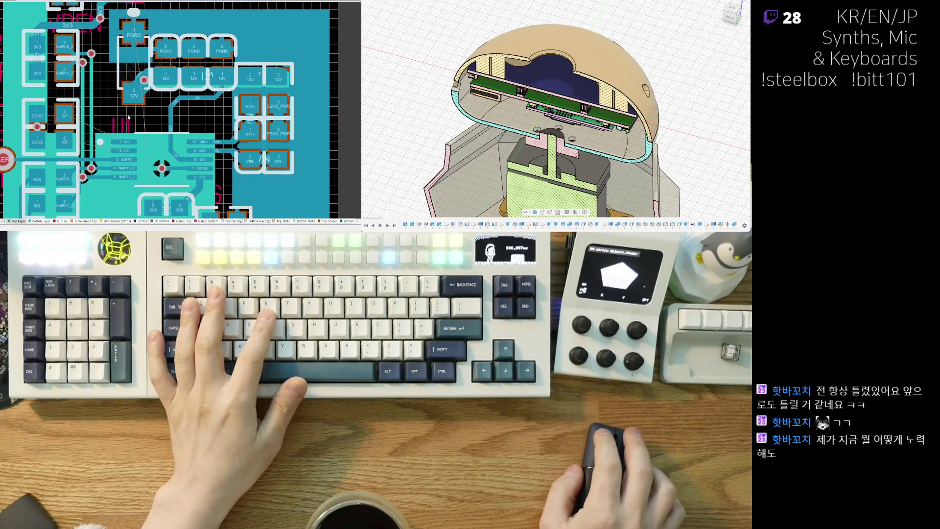
Start a second 3V3 track, cancel it, and pan toward the NetR10/NetR11 pads.
{"action": "left_click", "coordinate": [102, 24]}
{"action": "right_click", "coordinate": [114, 125]}
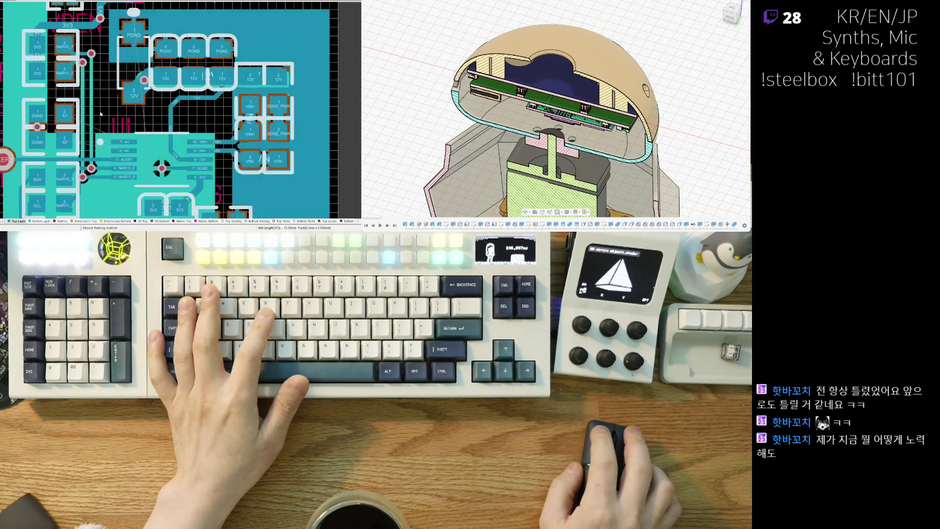
{"action": "scroll", "coordinate": [87, 98], "scroll_direction": "down", "scroll_amount": 1}
{"action": "right_click_drag", "start_coordinate": [86, 99], "coordinate": [88, 129]}
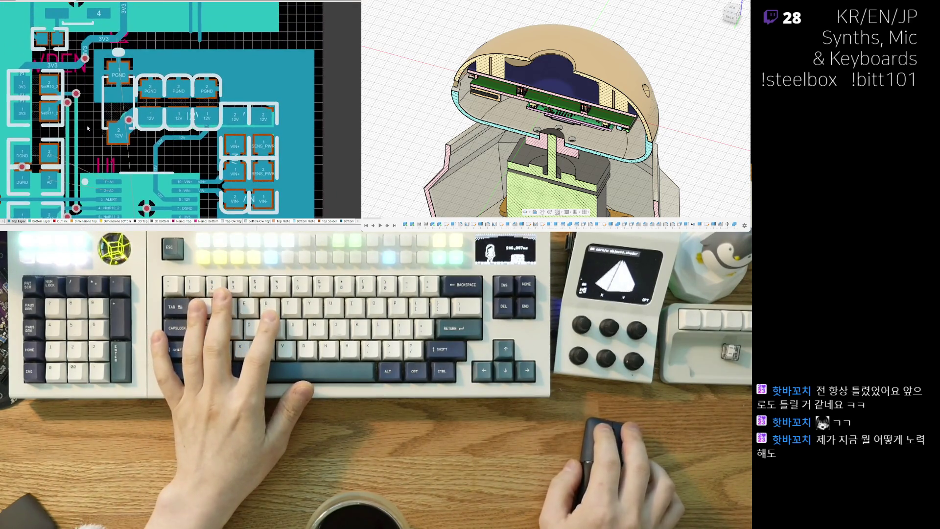
{"action": "right_click_drag", "start_coordinate": [65, 79], "coordinate": [95, 138]}
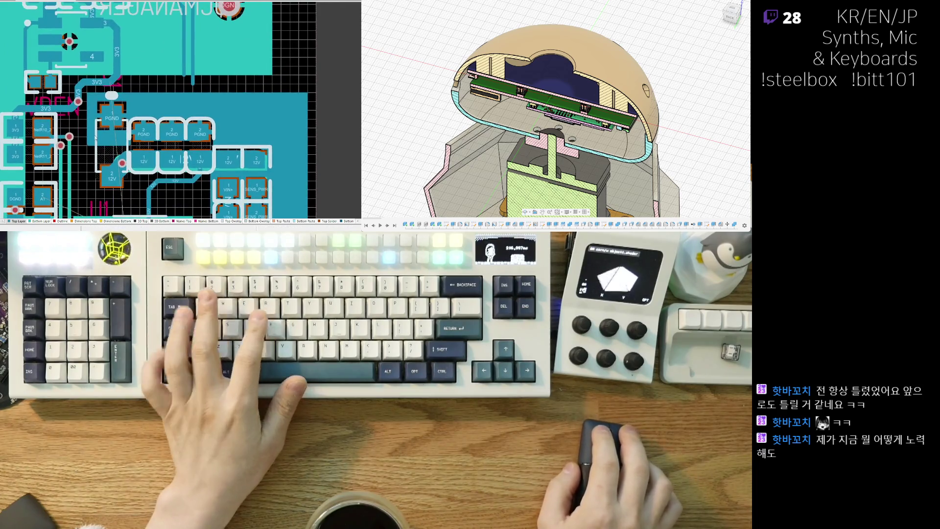
{"action": "scroll", "coordinate": [77, 115], "scroll_direction": "up", "scroll_amount": 2}
{"action": "scroll", "coordinate": [70, 103], "scroll_direction": "up", "scroll_amount": 1}
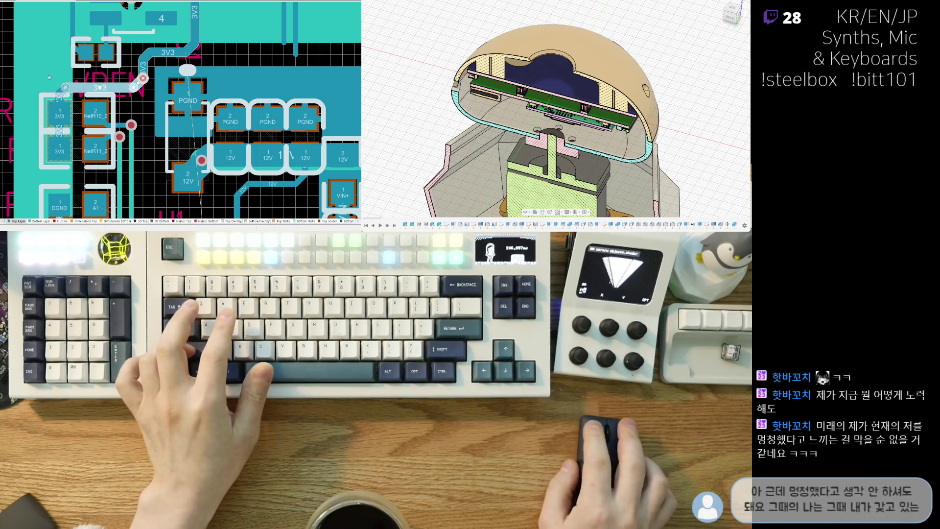
Highlight the 3V3 net, reroute its trace lower, and drag the via down onto the trace end.
{"action": "left_click", "coordinate": [52, 119], "text": "ctrl"}
{"action": "scroll", "coordinate": [30, 88], "scroll_direction": "left", "scroll_amount": 3, "text": "shift"}
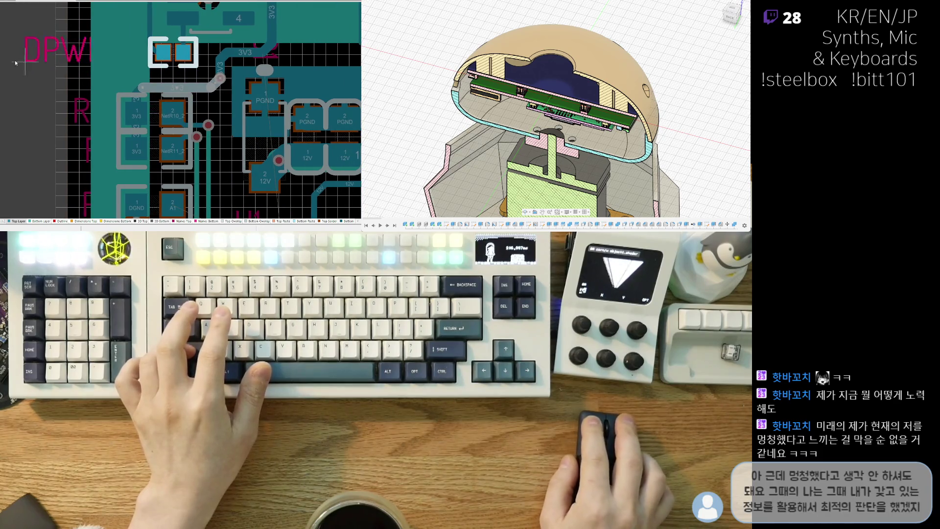
{"action": "scroll", "coordinate": [22, 66], "scroll_direction": "right", "scroll_amount": 1, "text": "shift"}
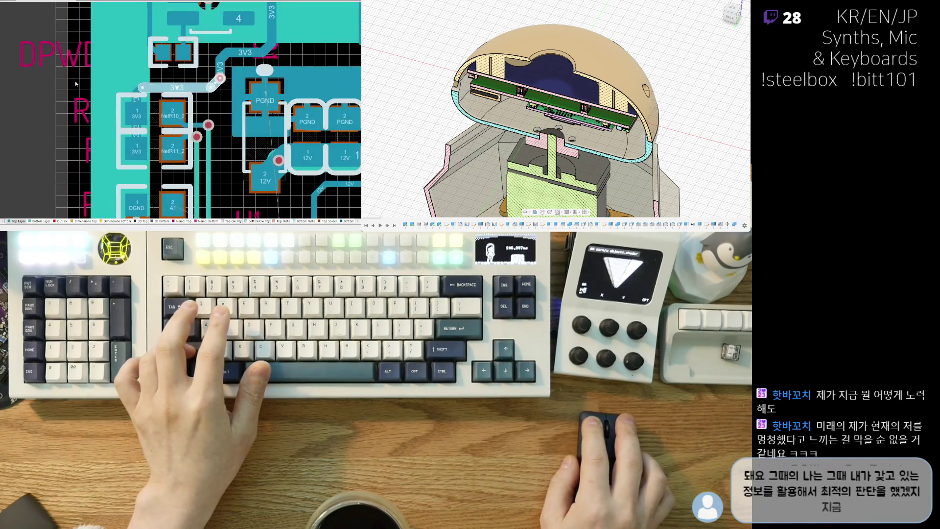
{"action": "scroll", "coordinate": [63, 86], "scroll_direction": "right", "scroll_amount": 1, "text": "shift"}
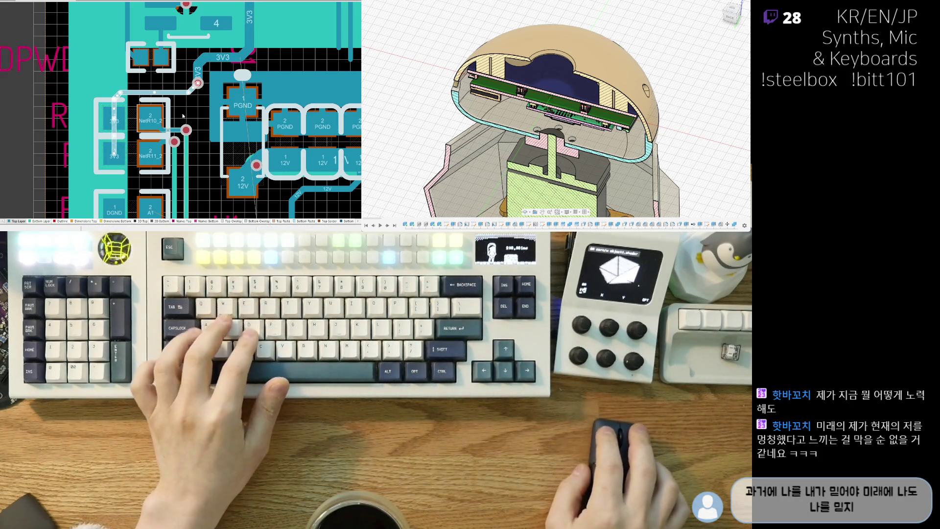
{"action": "right_click_drag", "start_coordinate": [198, 101], "coordinate": [176, 93]}
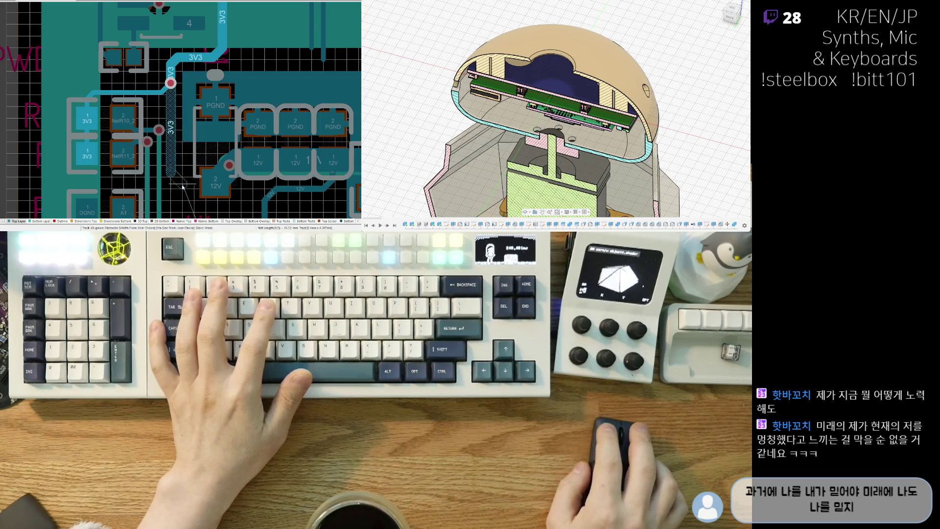
{"action": "scroll", "coordinate": [178, 144], "scroll_direction": "up", "scroll_amount": 2, "text": "ctrl"}
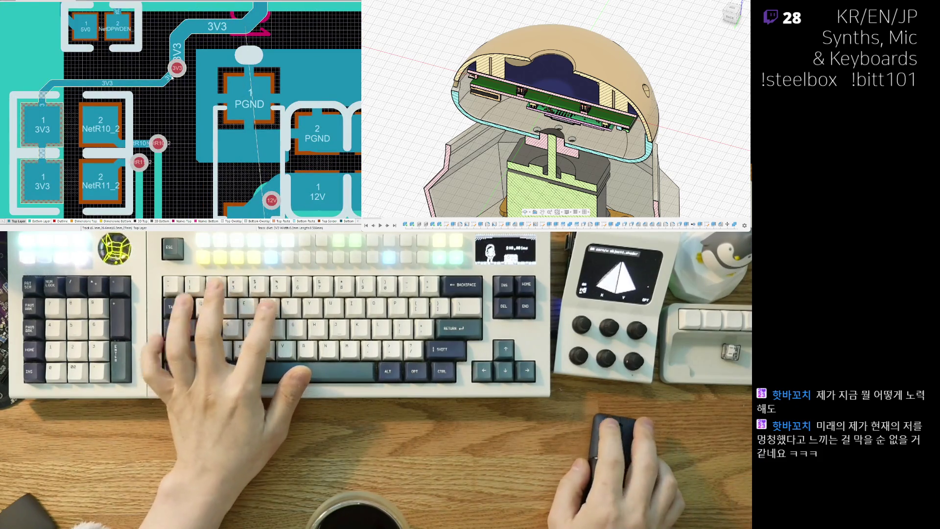
{"action": "scroll", "coordinate": [172, 91], "scroll_direction": "up", "scroll_amount": 2, "text": "ctrl"}
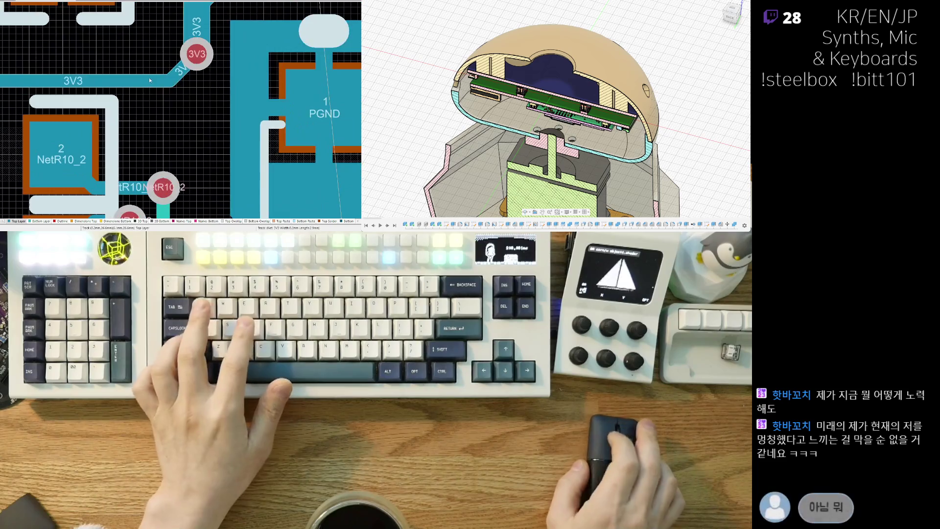
{"action": "left_click", "coordinate": [137, 90]}
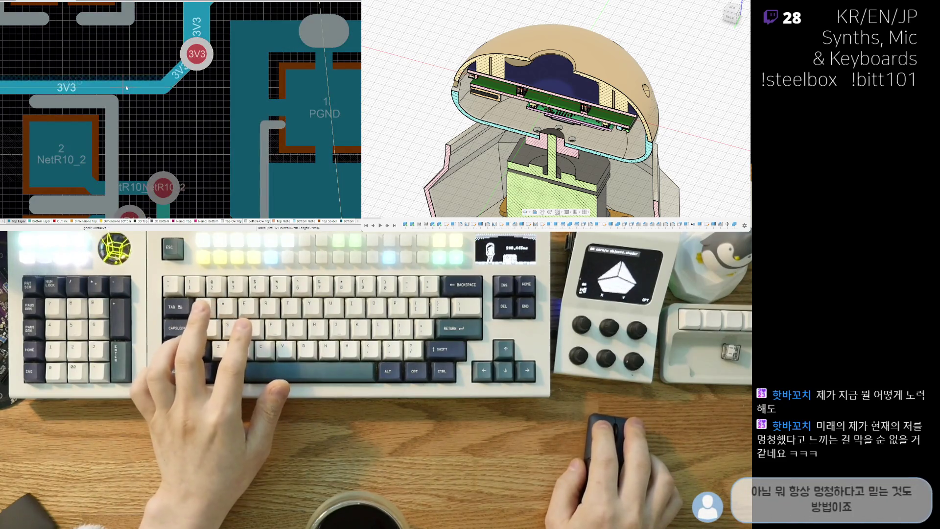
{"action": "left_click", "coordinate": [187, 53]}
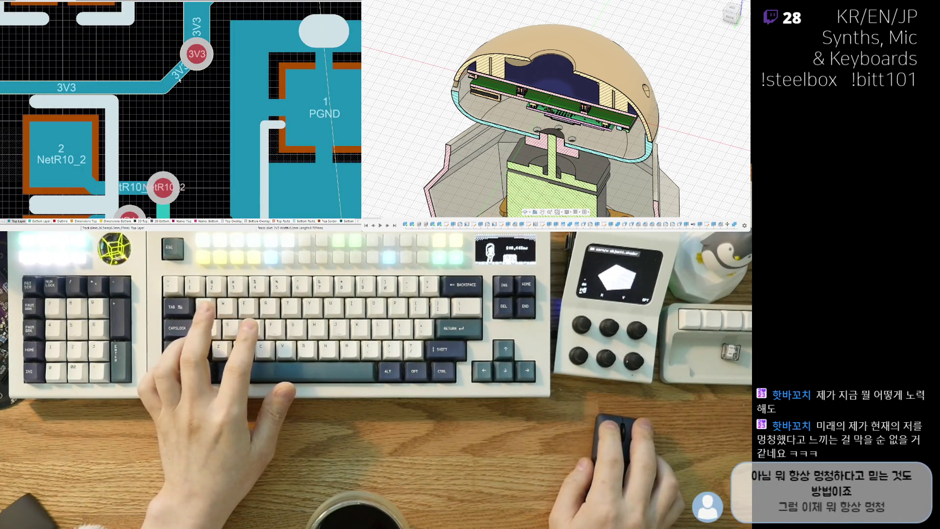
{"action": "left_click_drag", "start_coordinate": [197, 53], "coordinate": [199, 88]}
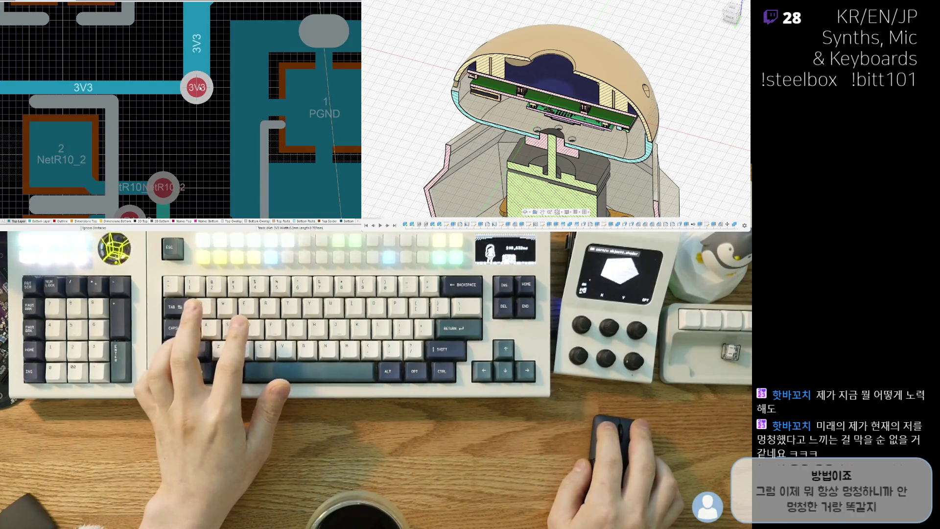
Begin interactive routing from the repositioned 3V3 via past the NetR10 vias.
{"action": "right_click_drag", "start_coordinate": [199, 89], "coordinate": [156, 55]}
{"action": "key", "text": "ctrl+w"}
{"action": "left_click", "coordinate": [152, 56]}
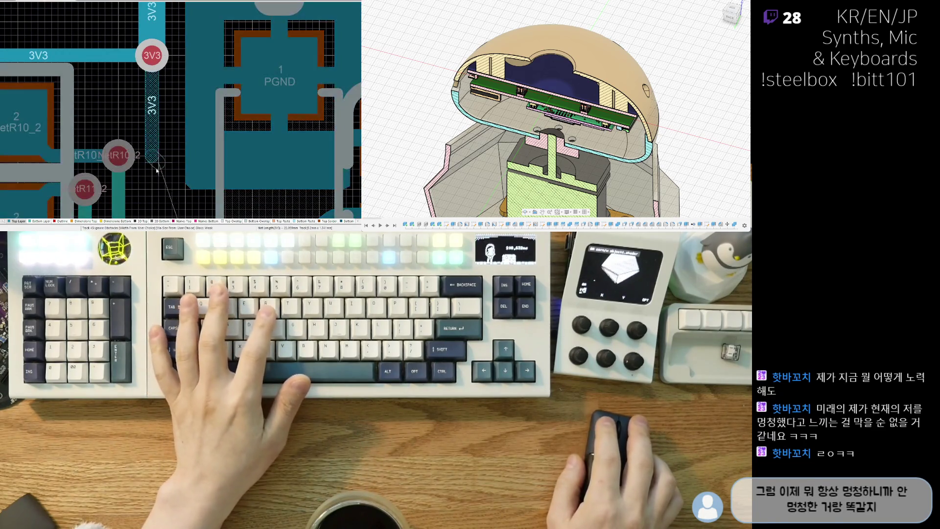
{"action": "scroll", "coordinate": [156, 170], "scroll_direction": "down", "scroll_amount": 2, "text": "ctrl"}
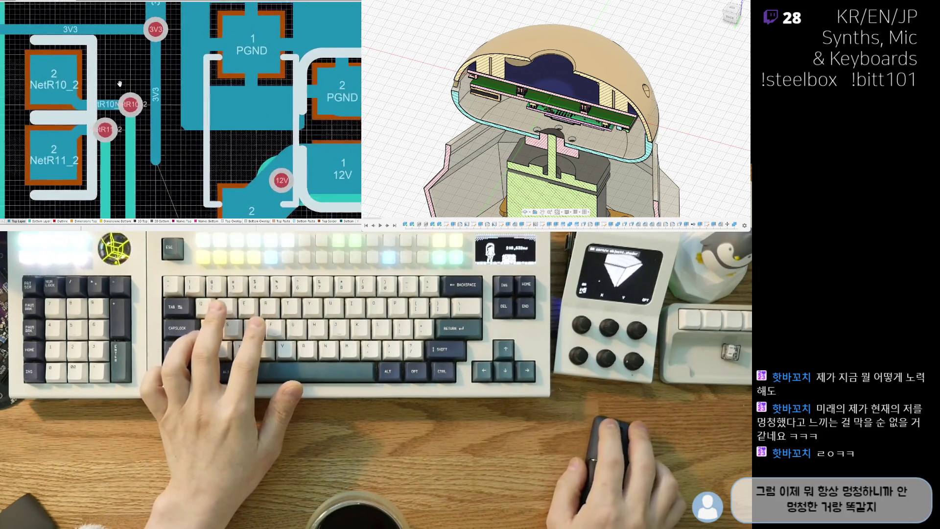
{"action": "right_click_drag", "start_coordinate": [145, 54], "coordinate": [189, 73]}
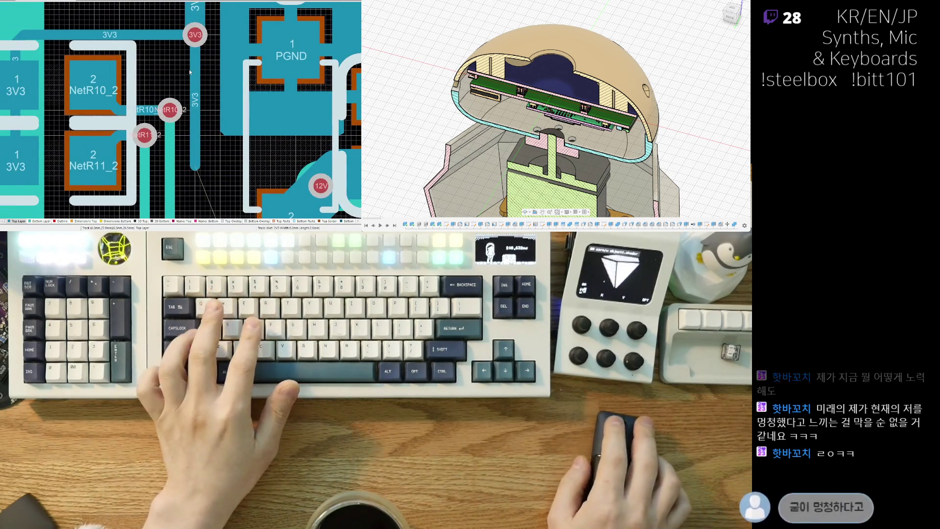
{"action": "right_click_drag", "start_coordinate": [55, 59], "coordinate": [57, 63]}
{"action": "scroll", "coordinate": [58, 63], "scroll_direction": "down", "scroll_amount": 2}
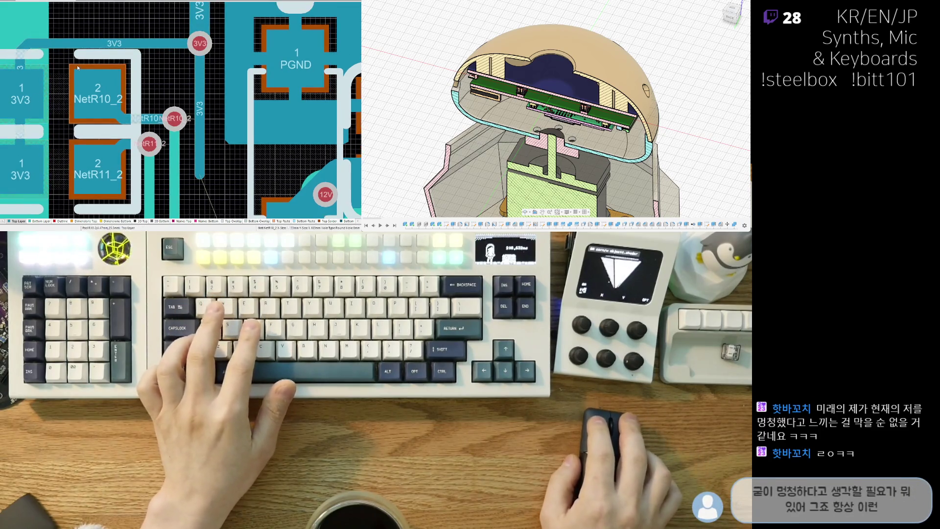
{"action": "scroll", "coordinate": [74, 62], "scroll_direction": "right", "scroll_amount": 2, "text": "shift"}
{"action": "scroll", "coordinate": [96, 61], "scroll_direction": "down", "scroll_amount": 2, "text": "ctrl"}
{"action": "scroll", "coordinate": [109, 61], "scroll_direction": "up", "scroll_amount": 2, "text": "ctrl"}
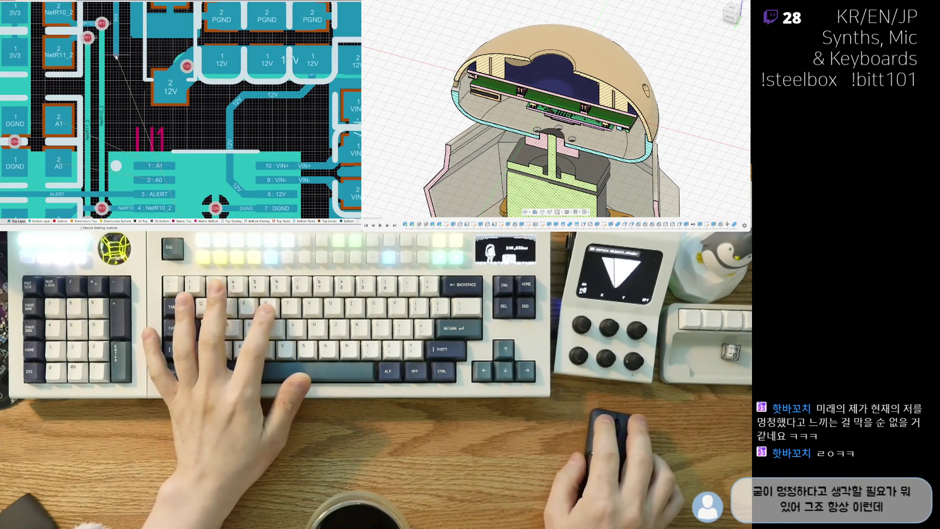
{"action": "left_click", "coordinate": [115, 55]}
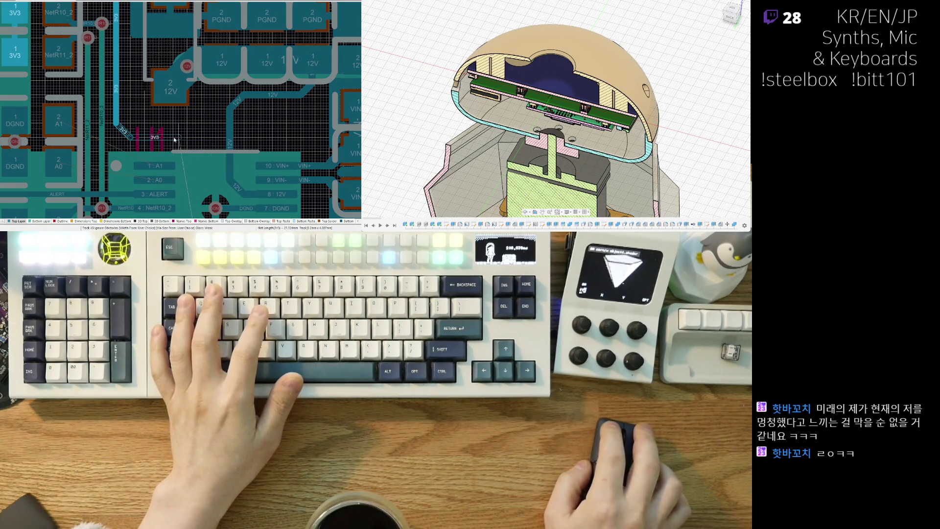
{"action": "left_click", "coordinate": [192, 155]}
{"action": "scroll", "coordinate": [193, 155], "scroll_direction": "down", "scroll_amount": 3}
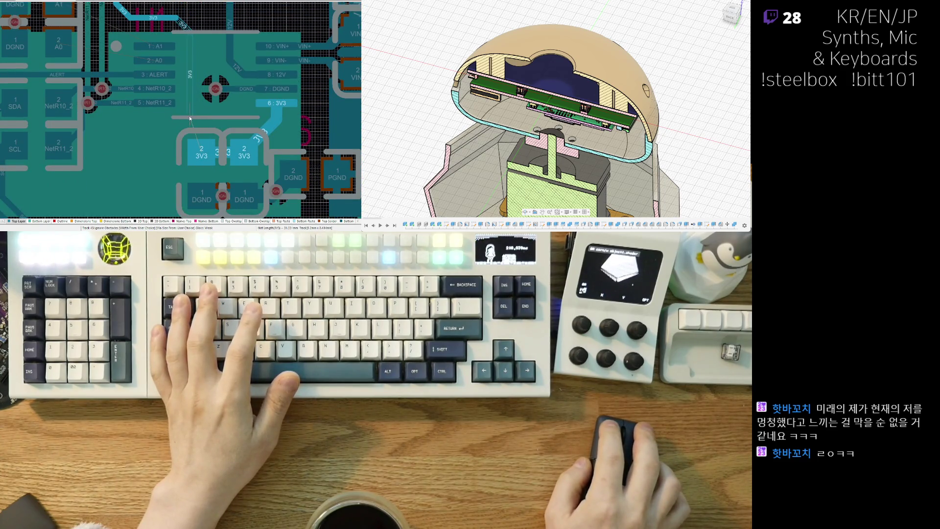
{"action": "left_click", "coordinate": [205, 155]}
{"action": "scroll", "coordinate": [205, 155], "scroll_direction": "down", "scroll_amount": 3, "text": "ctrl"}
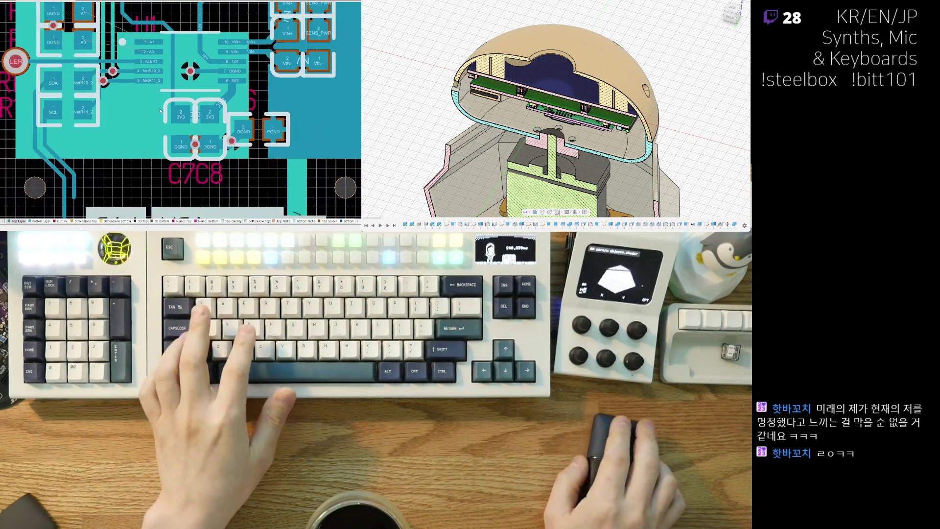
{"action": "scroll", "coordinate": [173, 118], "scroll_direction": "up", "scroll_amount": 5}
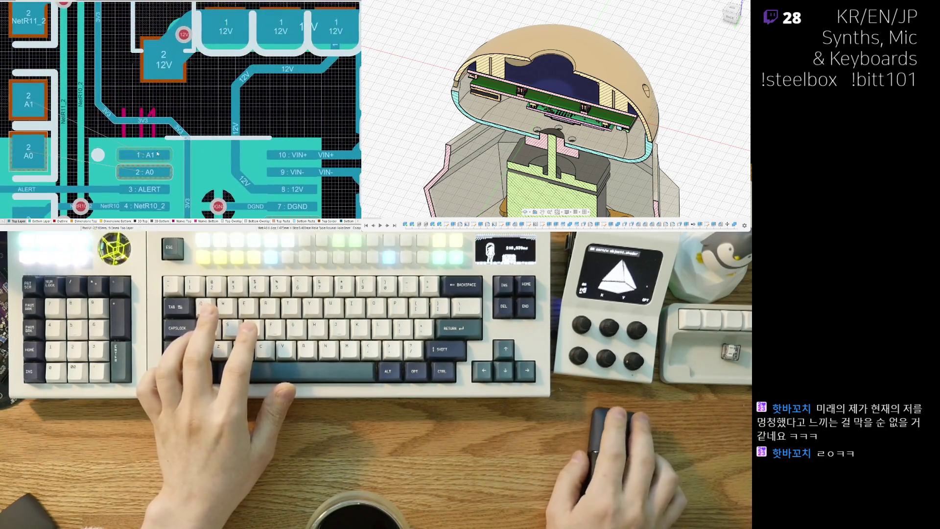
{"action": "scroll", "coordinate": [124, 109], "scroll_direction": "up", "scroll_amount": 2}
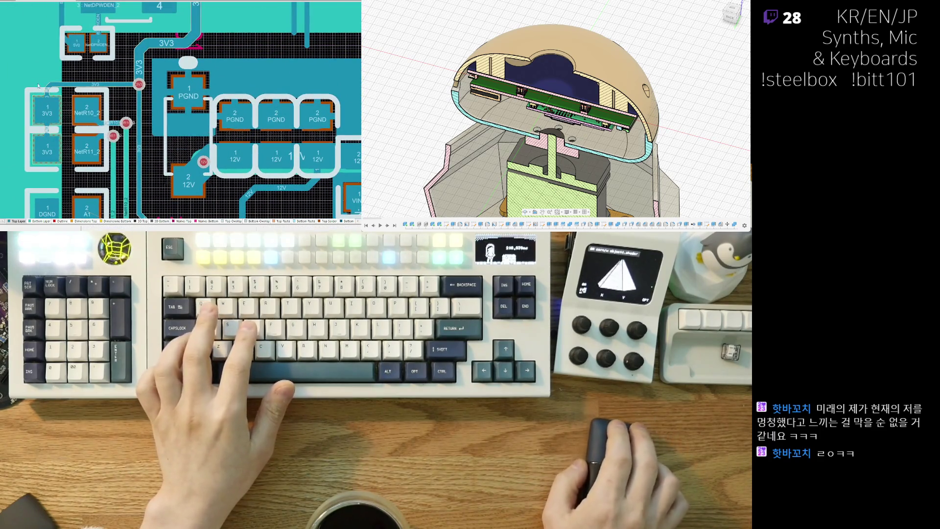
{"action": "scroll", "coordinate": [123, 108], "scroll_direction": "up", "scroll_amount": 2, "text": "ctrl"}
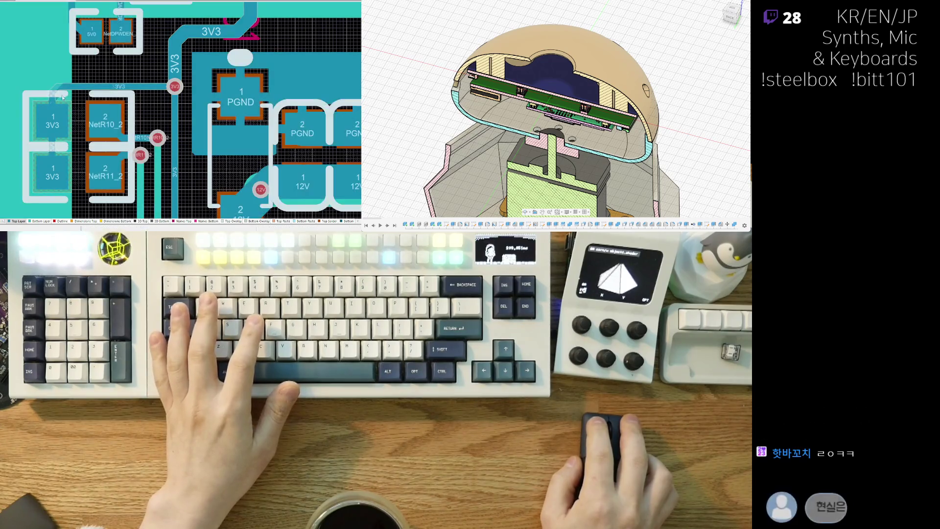
{"action": "scroll", "coordinate": [169, 108], "scroll_direction": "up", "scroll_amount": 2}
{"action": "scroll", "coordinate": [158, 107], "scroll_direction": "right", "scroll_amount": 2}
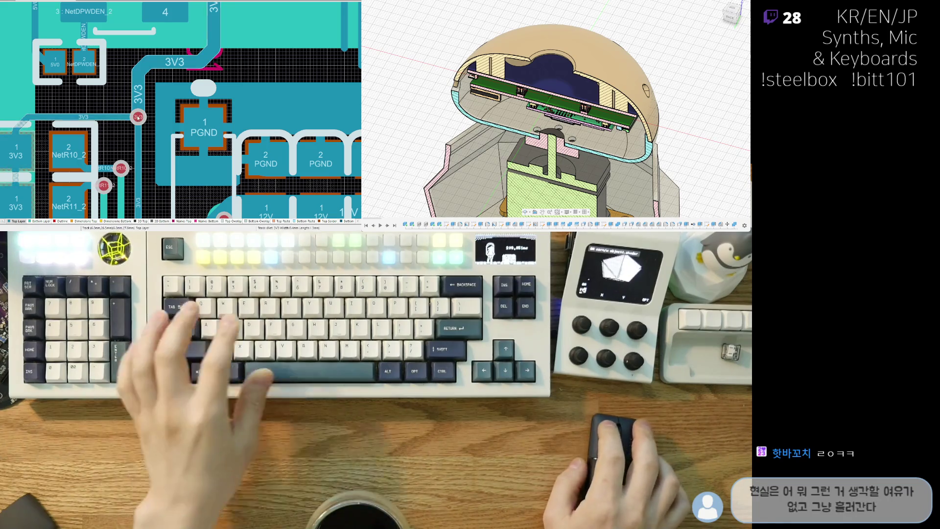
{"action": "left_click", "coordinate": [137, 116]}
{"action": "scroll", "coordinate": [138, 117], "scroll_direction": "up", "scroll_amount": 2}
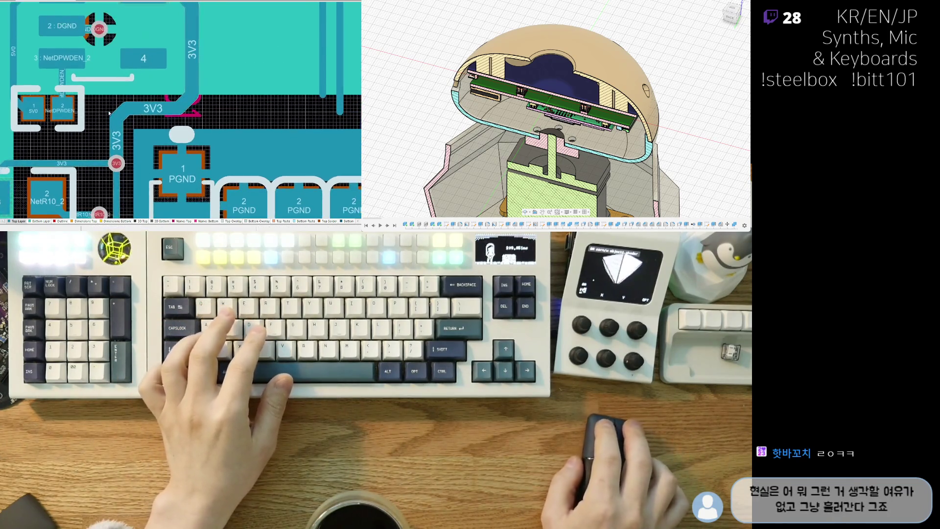
{"action": "scroll", "coordinate": [163, 182], "scroll_direction": "down", "scroll_amount": 1, "text": "ctrl"}
{"action": "scroll", "coordinate": [163, 184], "scroll_direction": "up", "scroll_amount": 1, "text": "ctrl"}
{"action": "scroll", "coordinate": [147, 155], "scroll_direction": "up", "scroll_amount": 1, "text": "ctrl"}
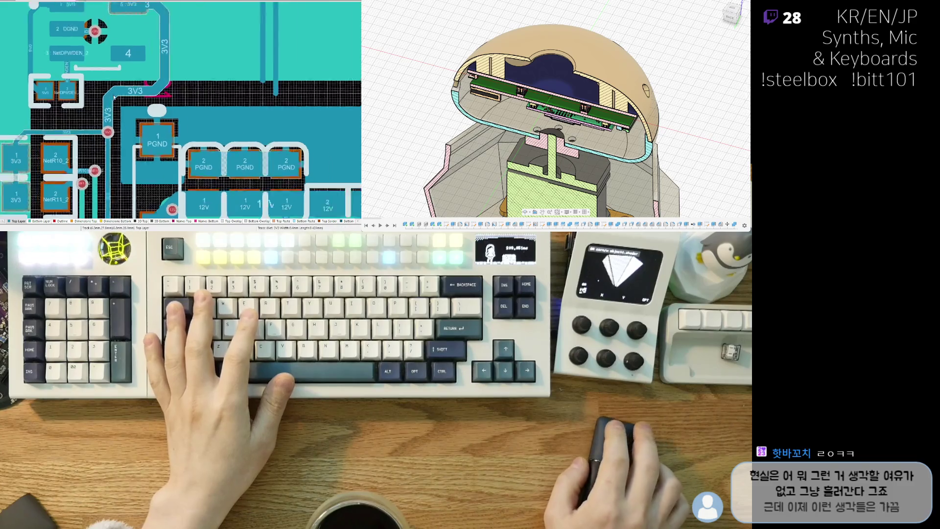
{"action": "scroll", "coordinate": [129, 121], "scroll_direction": "up", "scroll_amount": 1, "text": "ctrl"}
{"action": "scroll", "coordinate": [111, 90], "scroll_direction": "up", "scroll_amount": 1, "text": "ctrl"}
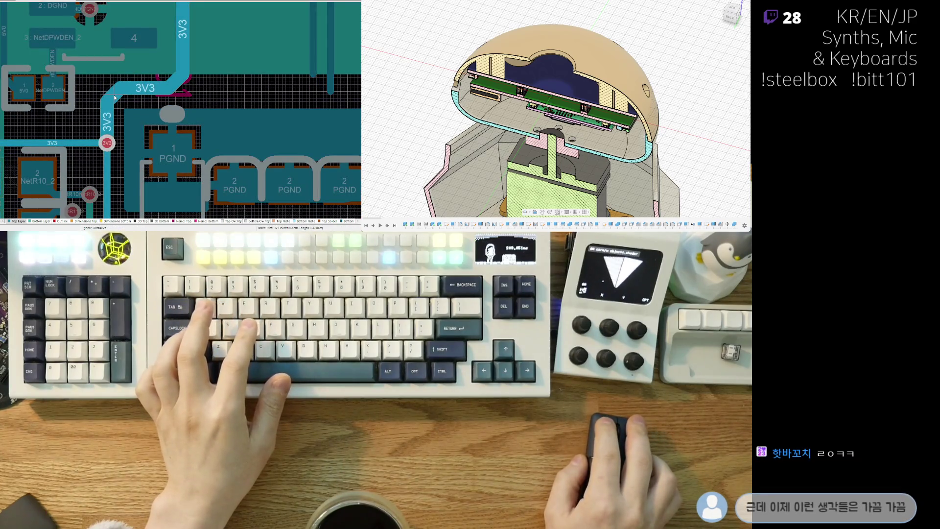
{"action": "scroll", "coordinate": [103, 110], "scroll_direction": "down", "scroll_amount": 1, "text": "ctrl"}
{"action": "scroll", "coordinate": [94, 125], "scroll_direction": "down", "scroll_amount": 1, "text": "ctrl"}
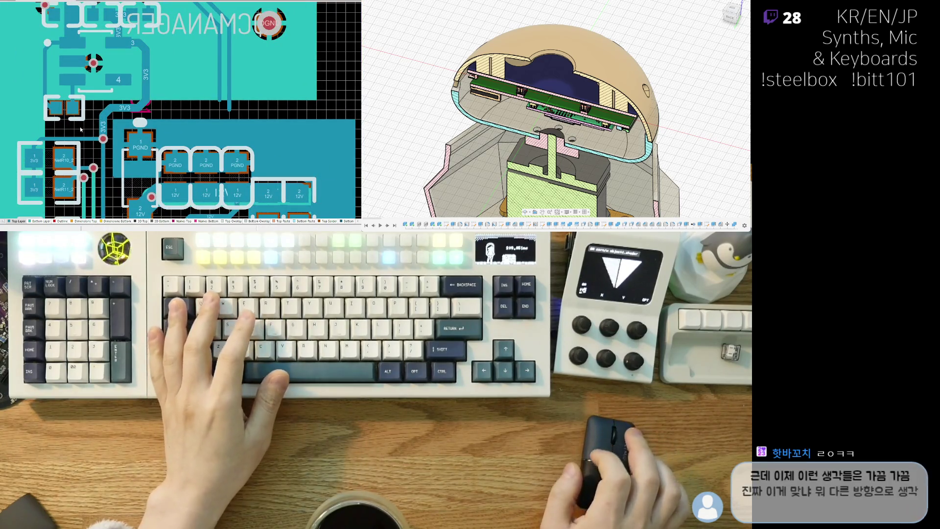
{"action": "left_click", "coordinate": [103, 139]}
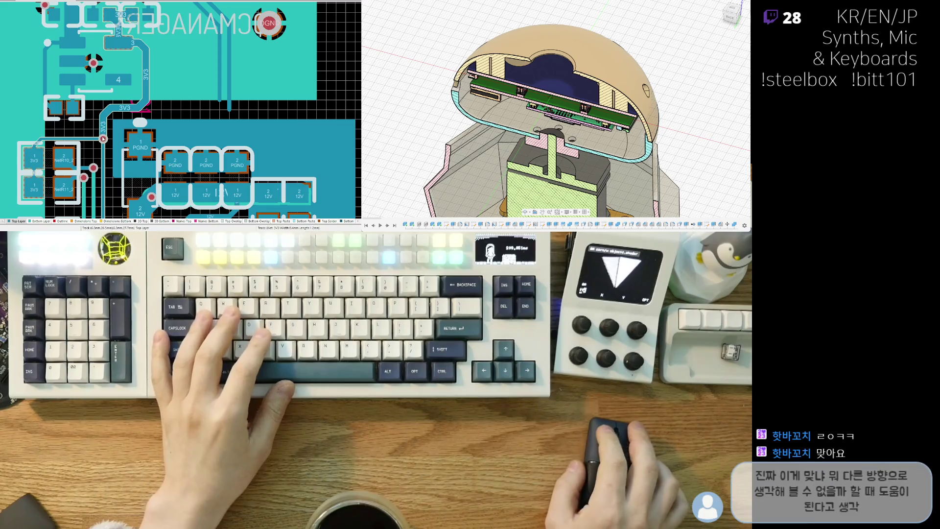
{"action": "scroll", "coordinate": [186, 105], "scroll_direction": "down", "scroll_amount": 2}
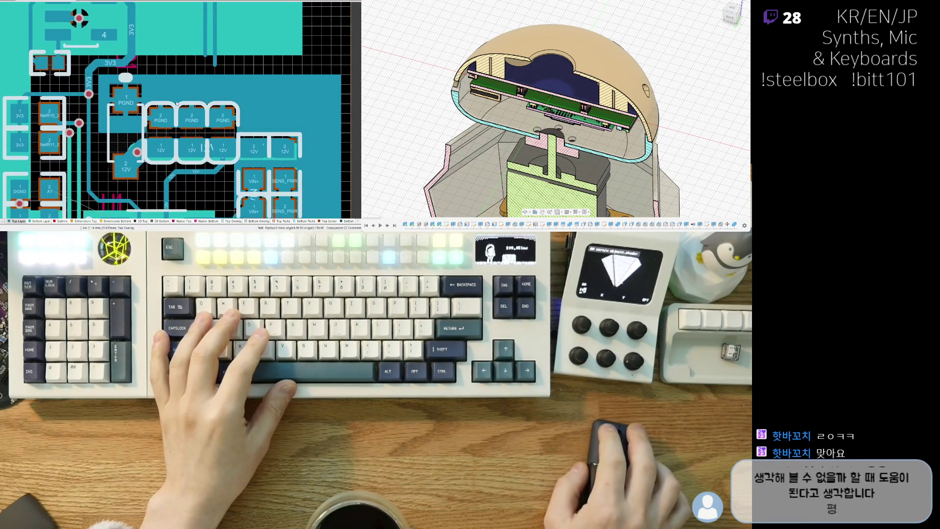
{"action": "scroll", "coordinate": [185, 104], "scroll_direction": "down", "scroll_amount": 3}
{"action": "scroll", "coordinate": [191, 105], "scroll_direction": "left", "scroll_amount": 2, "text": "shift"}
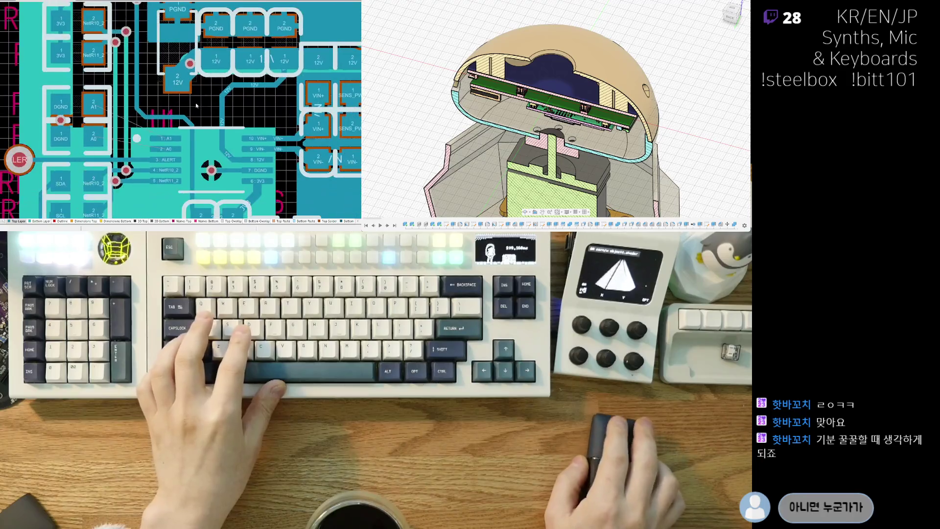
{"action": "scroll", "coordinate": [131, 138], "scroll_direction": "up", "scroll_amount": 2, "text": "ctrl"}
Route the A1 trace from the via beside 1 : A1 to pad 2 A1 and tidy its path.
{"action": "key", "text": "ctrl+w"}
{"action": "left_click", "coordinate": [140, 138]}
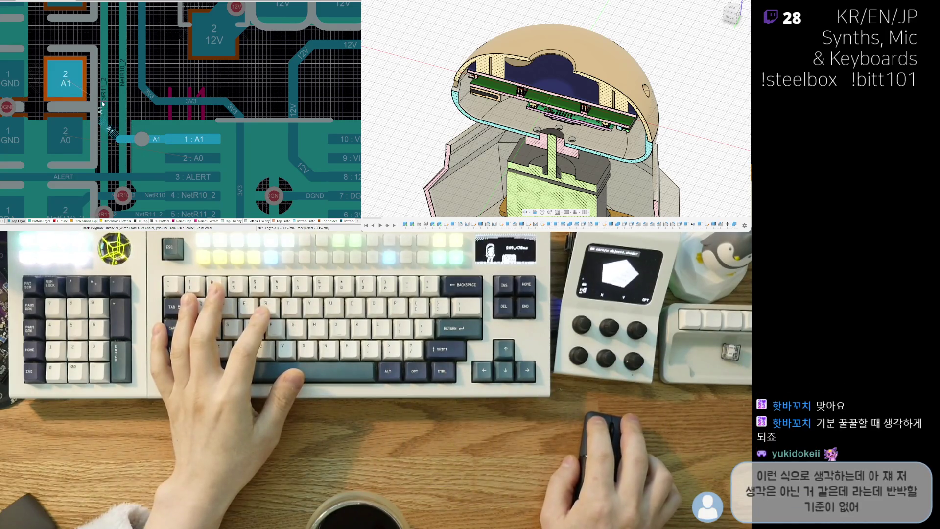
{"action": "left_click", "coordinate": [67, 86]}
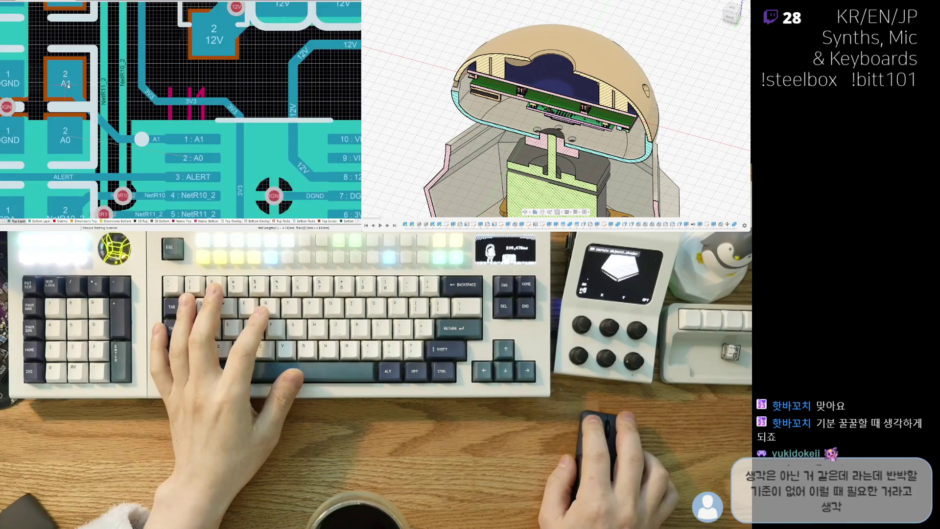
{"action": "left_click", "coordinate": [90, 114]}
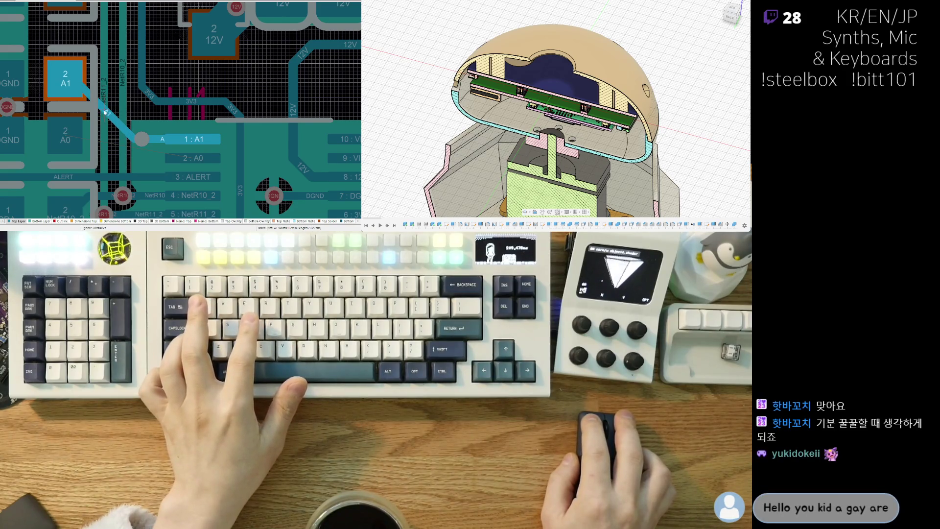
{"action": "left_click", "coordinate": [103, 115]}
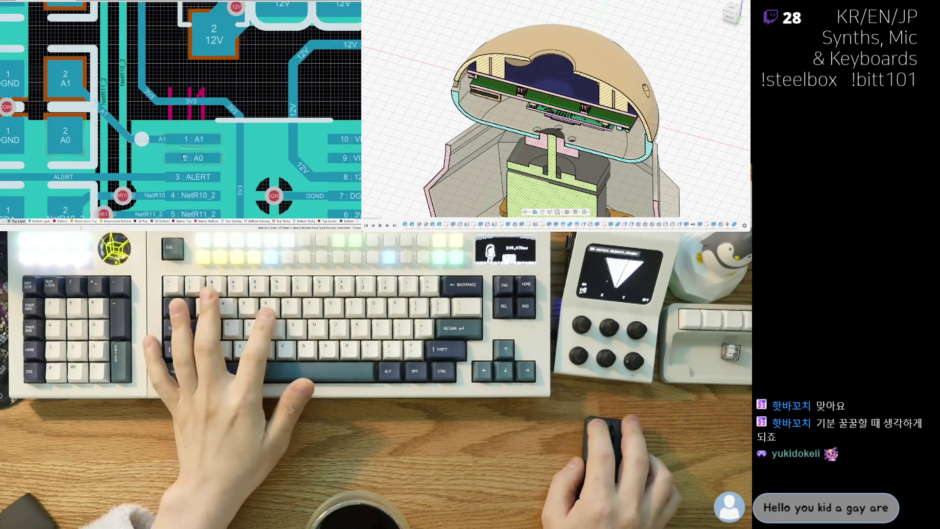
Route the A0 trace from pad 2 A0 to the connector's A0 pin.
{"action": "left_click", "coordinate": [66, 140]}
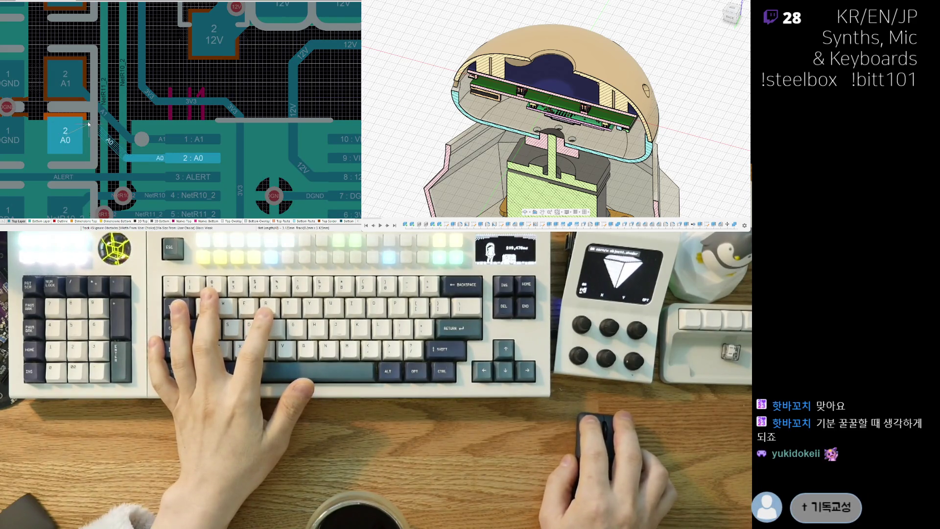
{"action": "left_click", "coordinate": [71, 137]}
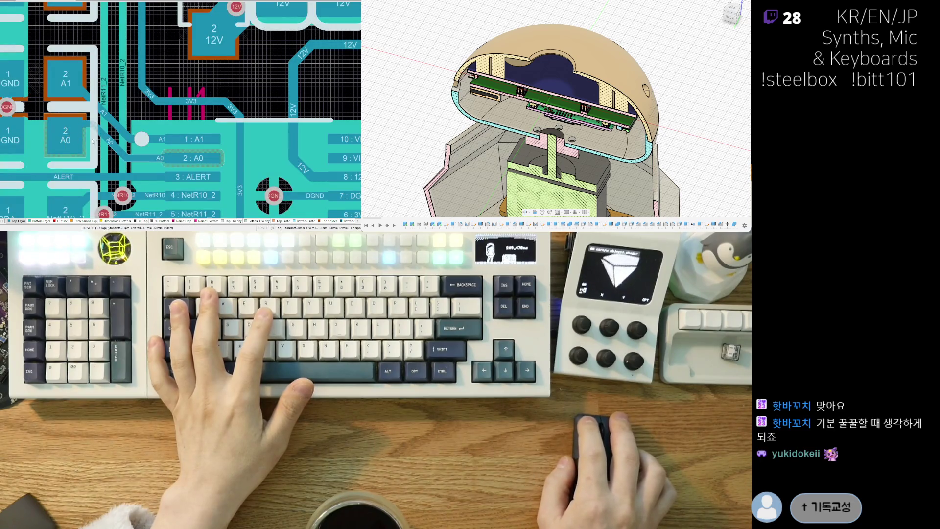
{"action": "scroll", "coordinate": [139, 108], "scroll_direction": "down", "scroll_amount": 2, "text": "ctrl"}
{"action": "scroll", "coordinate": [140, 109], "scroll_direction": "down", "scroll_amount": 1, "text": "ctrl"}
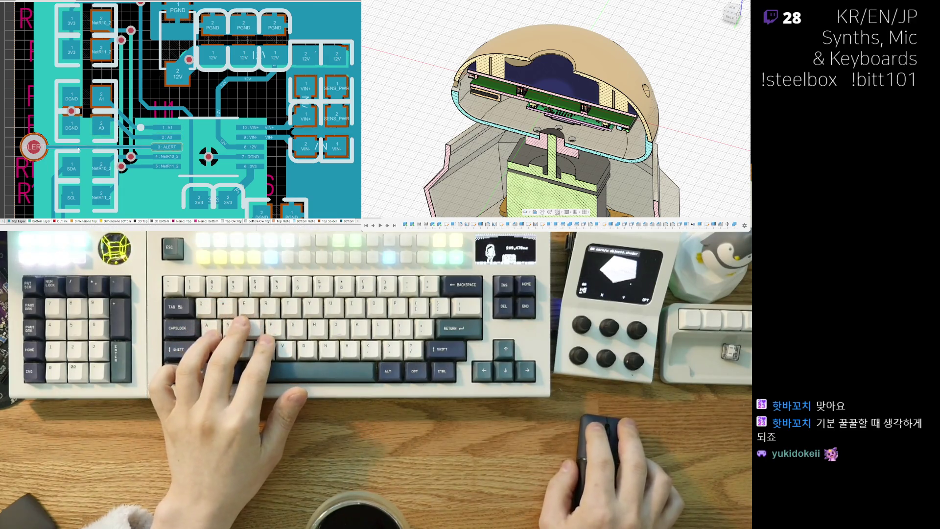
{"action": "scroll", "coordinate": [90, 157], "scroll_direction": "up", "scroll_amount": 2, "text": "ctrl"}
{"action": "scroll", "coordinate": [91, 157], "scroll_direction": "up", "scroll_amount": 1, "text": "ctrl"}
{"action": "key", "text": "ctrl+w"}
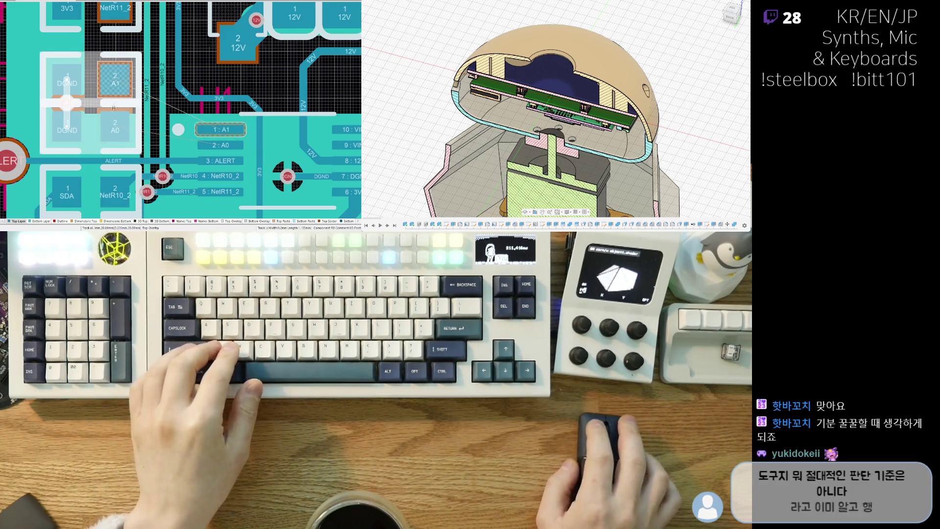
Nudge the DGND/A1/A0 component into place and start rerouting A0 from the connector pad.
{"action": "left_click_drag", "start_coordinate": [87, 116], "coordinate": [94, 126]}
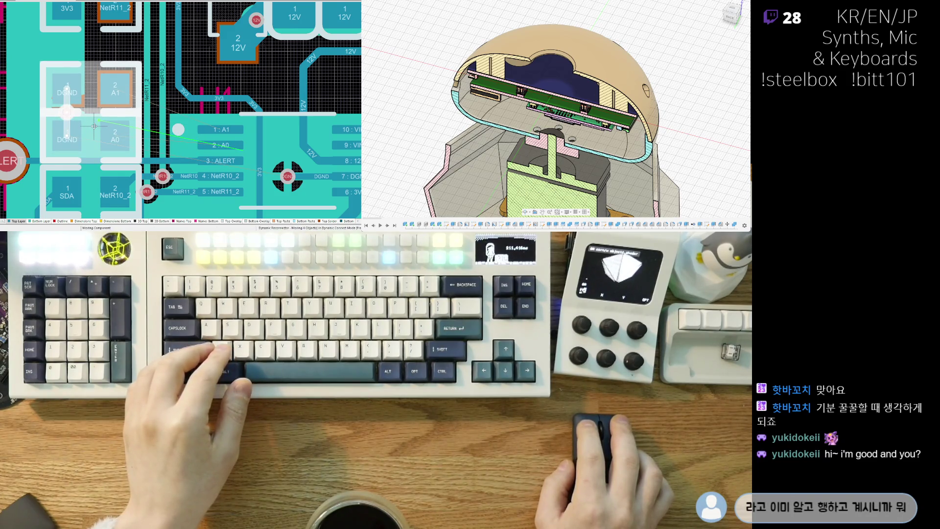
{"action": "left_click", "coordinate": [94, 125]}
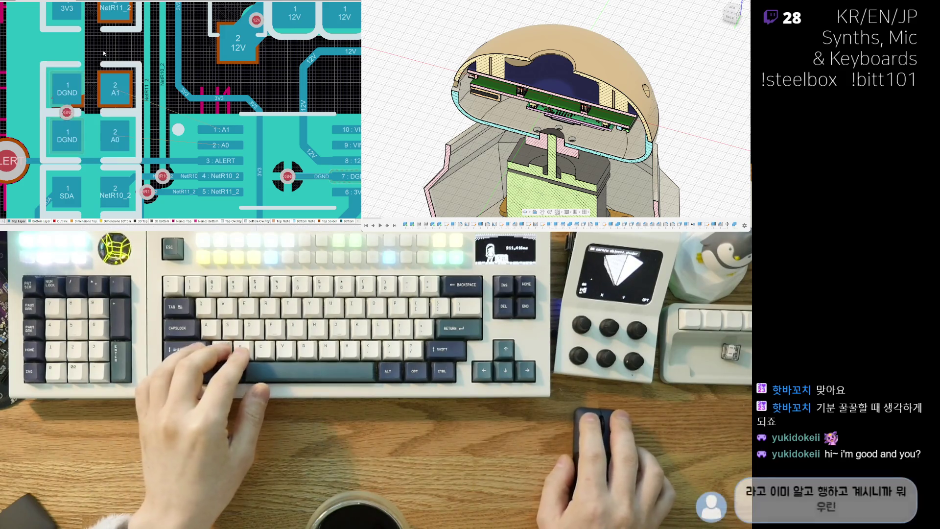
{"action": "scroll", "coordinate": [111, 126], "scroll_direction": "up", "scroll_amount": 2}
{"action": "scroll", "coordinate": [111, 125], "scroll_direction": "up", "scroll_amount": 2}
{"action": "scroll", "coordinate": [112, 125], "scroll_direction": "up", "scroll_amount": 1, "text": "ctrl"}
{"action": "scroll", "coordinate": [110, 128], "scroll_direction": "up", "scroll_amount": 1, "text": "ctrl"}
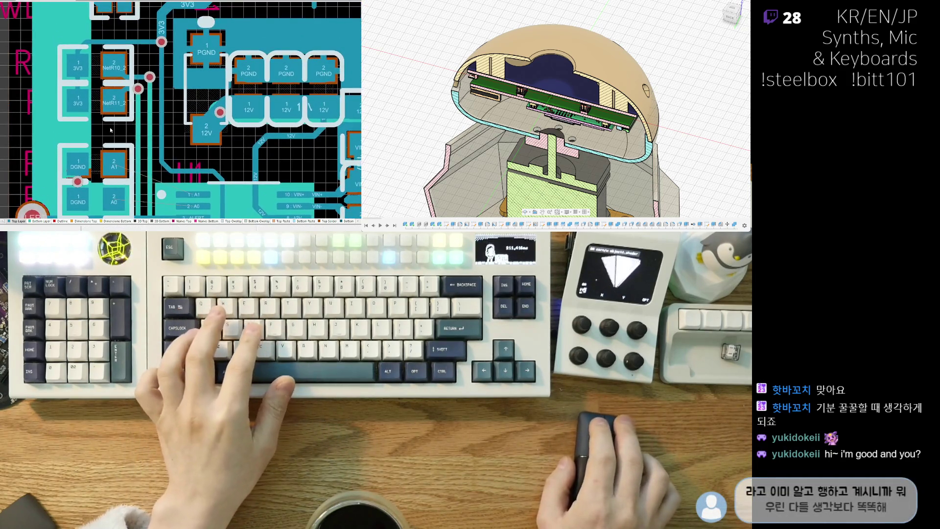
{"action": "scroll", "coordinate": [108, 125], "scroll_direction": "down", "scroll_amount": 1}
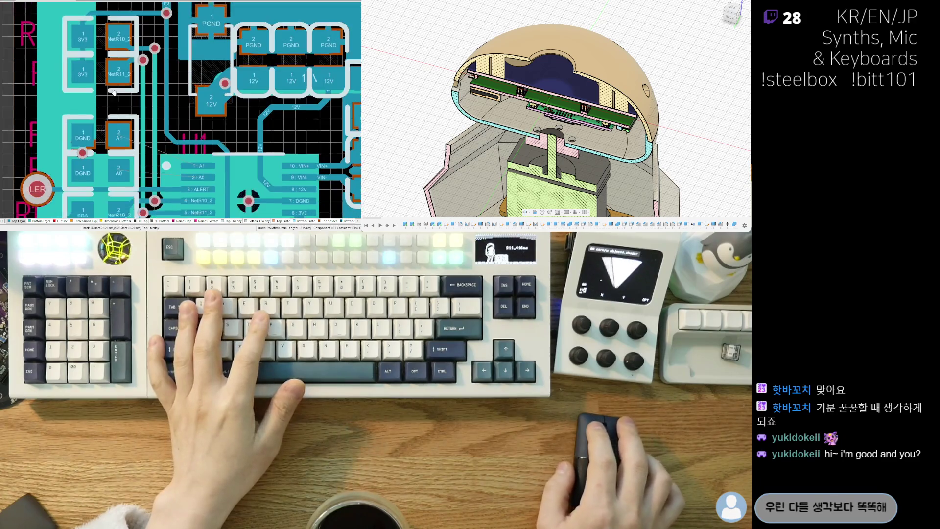
{"action": "scroll", "coordinate": [110, 118], "scroll_direction": "down", "scroll_amount": 1}
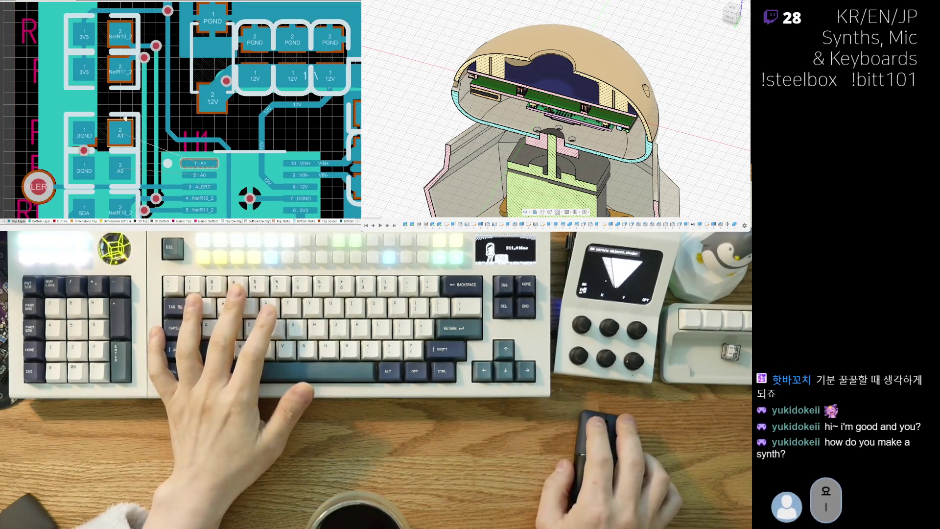
{"action": "scroll", "coordinate": [136, 124], "scroll_direction": "up", "scroll_amount": 1, "text": "ctrl"}
{"action": "scroll", "coordinate": [149, 131], "scroll_direction": "up", "scroll_amount": 1, "text": "ctrl"}
{"action": "scroll", "coordinate": [150, 131], "scroll_direction": "down", "scroll_amount": 1}
{"action": "key", "text": "ctrl+w"}
{"action": "left_click", "coordinate": [249, 161]}
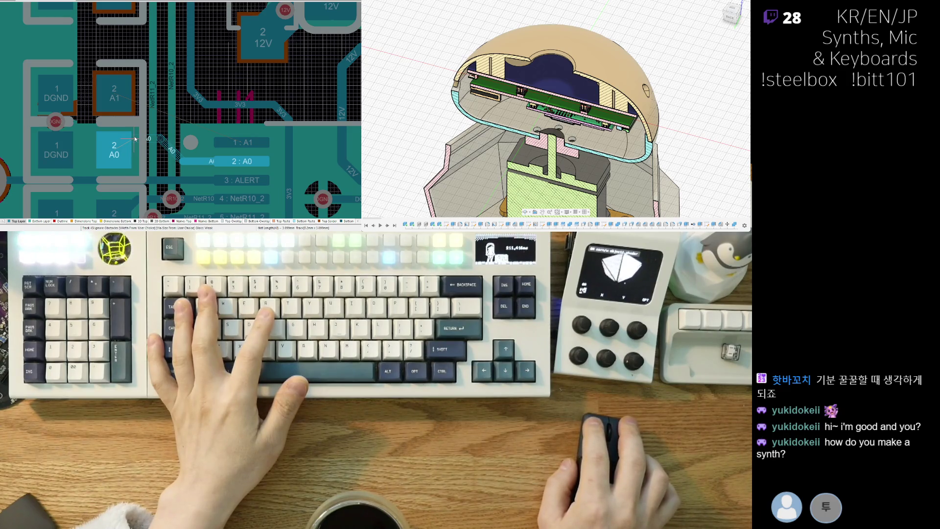
Finish the A0 trace on pad 2 A0 and draw an A1 trace from 1 : A1 to 2 A1.
{"action": "left_click", "coordinate": [120, 151]}
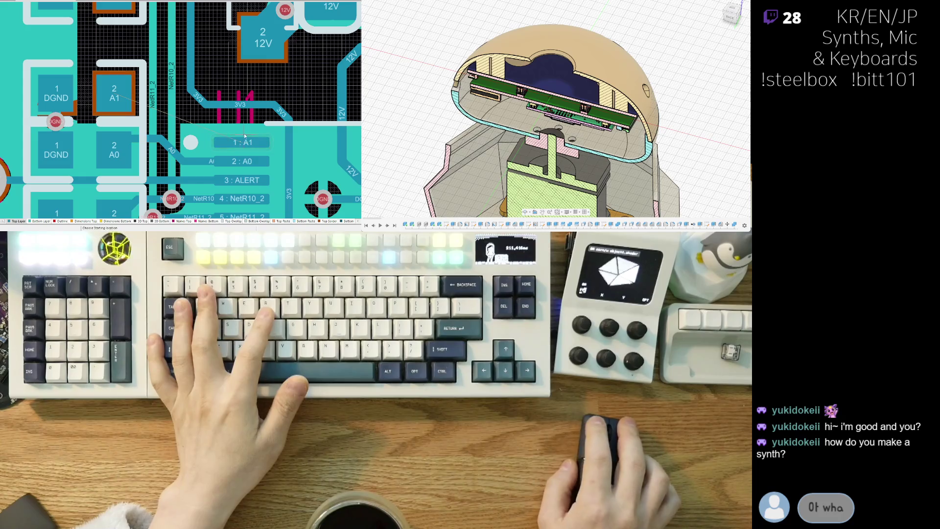
{"action": "left_click", "coordinate": [242, 140]}
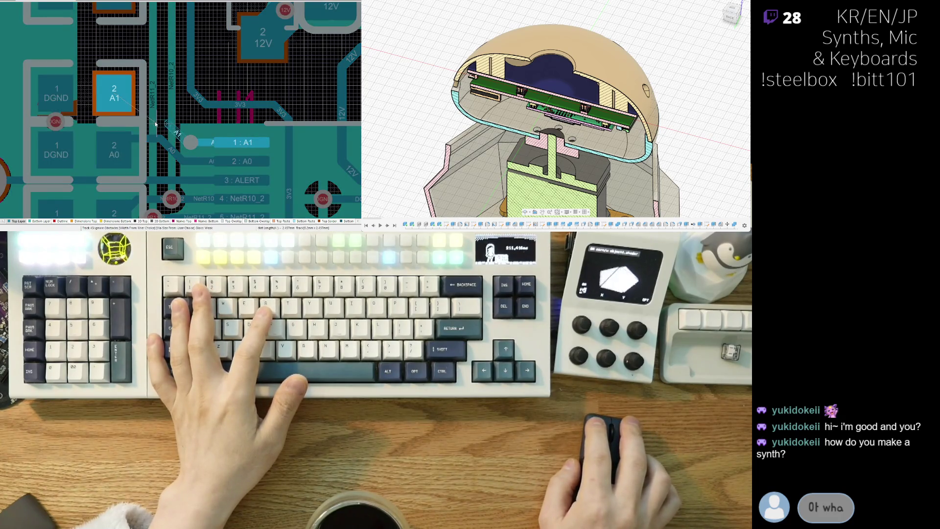
{"action": "left_click", "coordinate": [116, 101]}
{"action": "scroll", "coordinate": [145, 151], "scroll_direction": "up", "scroll_amount": 1}
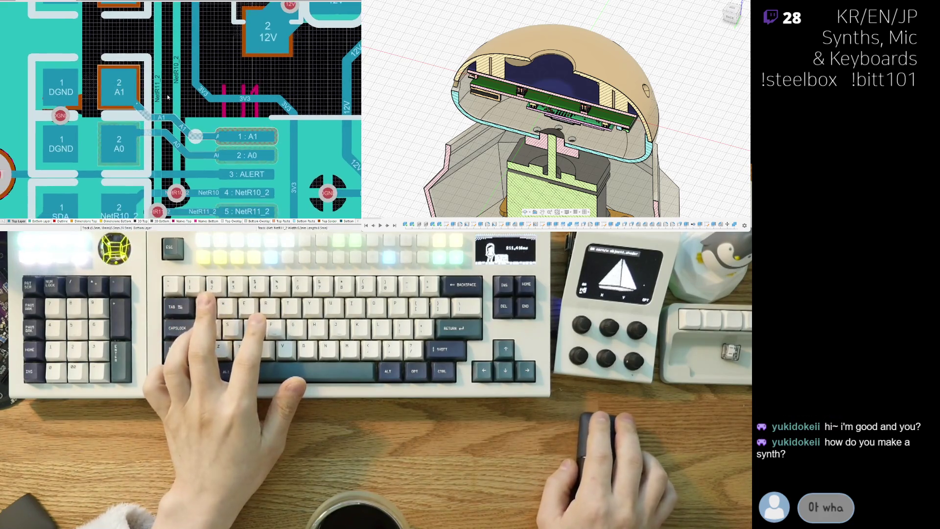
{"action": "scroll", "coordinate": [154, 139], "scroll_direction": "down", "scroll_amount": 3}
{"action": "scroll", "coordinate": [166, 127], "scroll_direction": "up", "scroll_amount": 3}
{"action": "scroll", "coordinate": [165, 126], "scroll_direction": "up", "scroll_amount": 1}
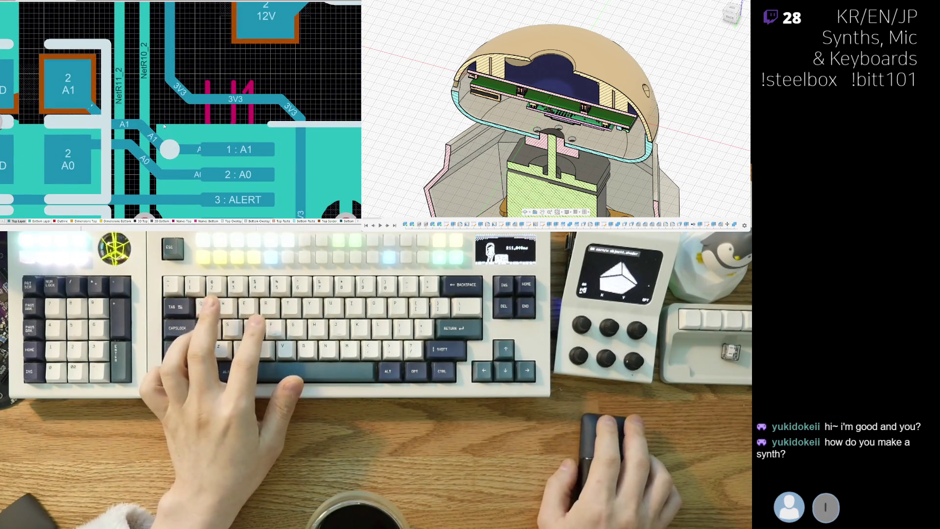
{"action": "left_click", "coordinate": [109, 115]}
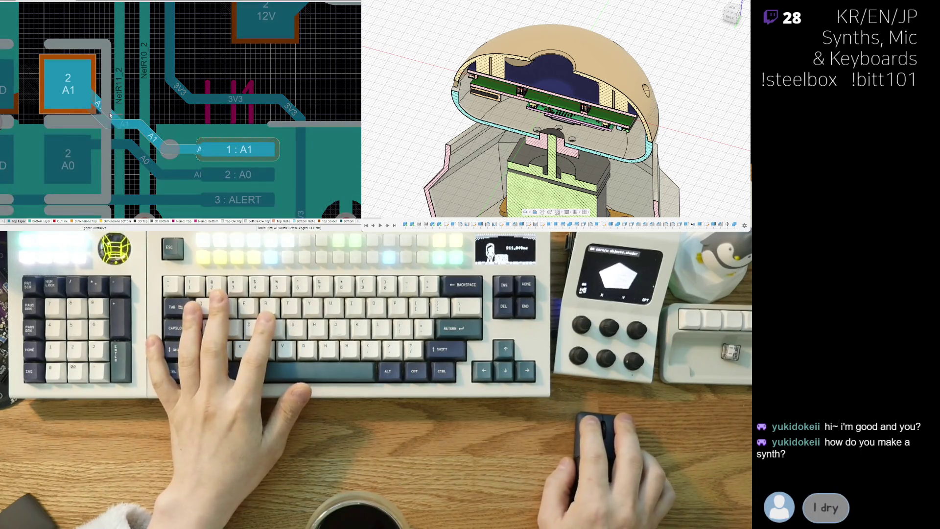
{"action": "scroll", "coordinate": [99, 120], "scroll_direction": "down", "scroll_amount": 2}
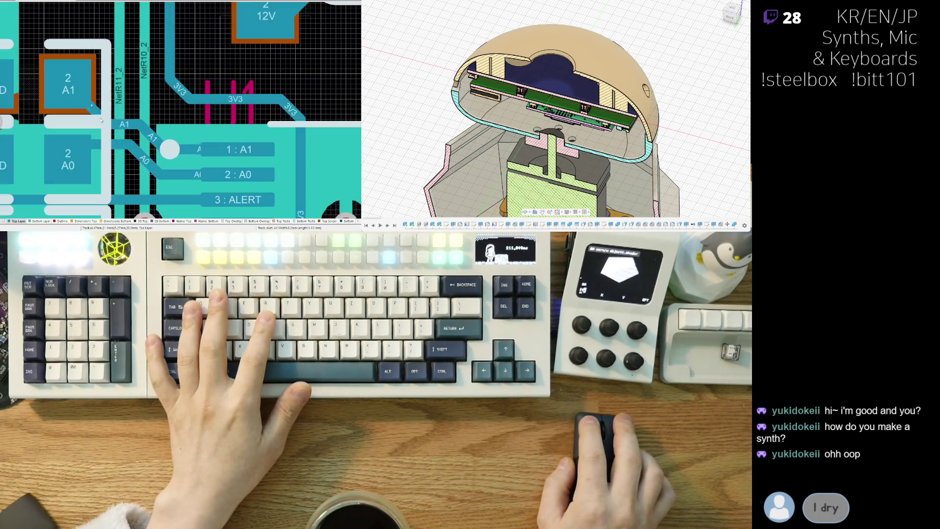
Redraw the A1 track so it bends diagonally into the 1 : A1 pad.
{"action": "left_click", "coordinate": [144, 133]}
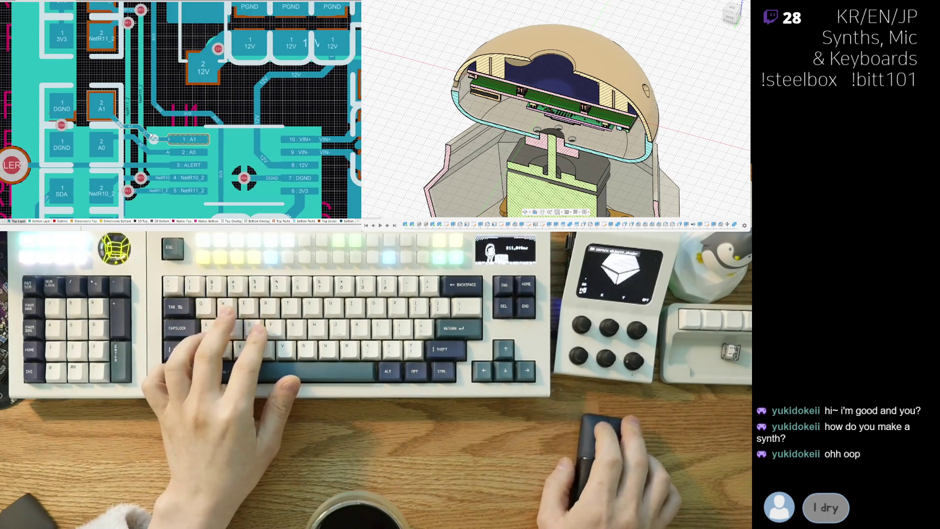
{"action": "scroll", "coordinate": [143, 134], "scroll_direction": "up", "scroll_amount": 2}
{"action": "left_click", "coordinate": [133, 118]}
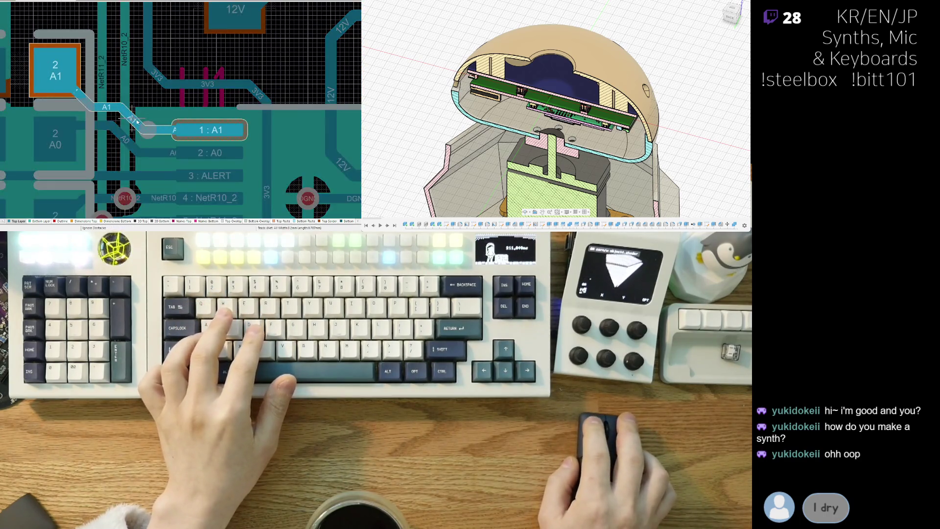
{"action": "left_click_drag", "start_coordinate": [117, 109], "coordinate": [116, 109]}
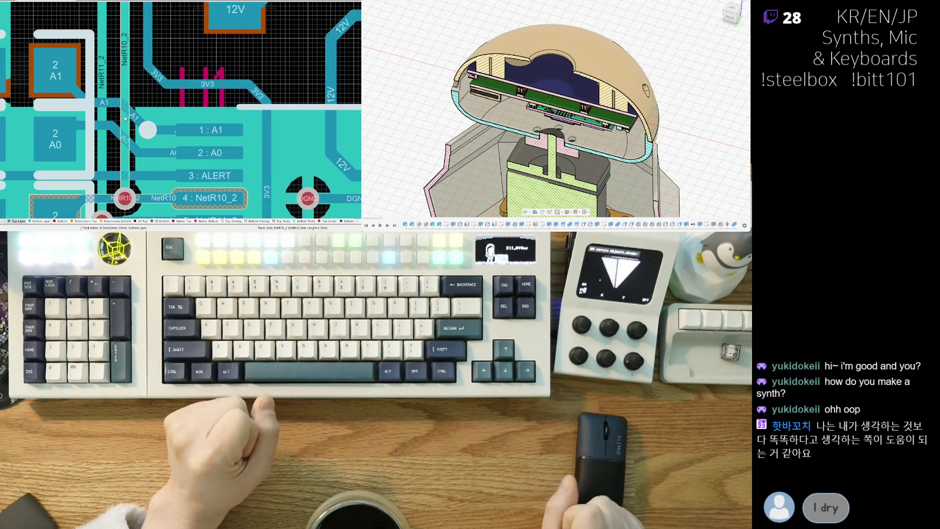
{"action": "left_click", "coordinate": [89, 102]}
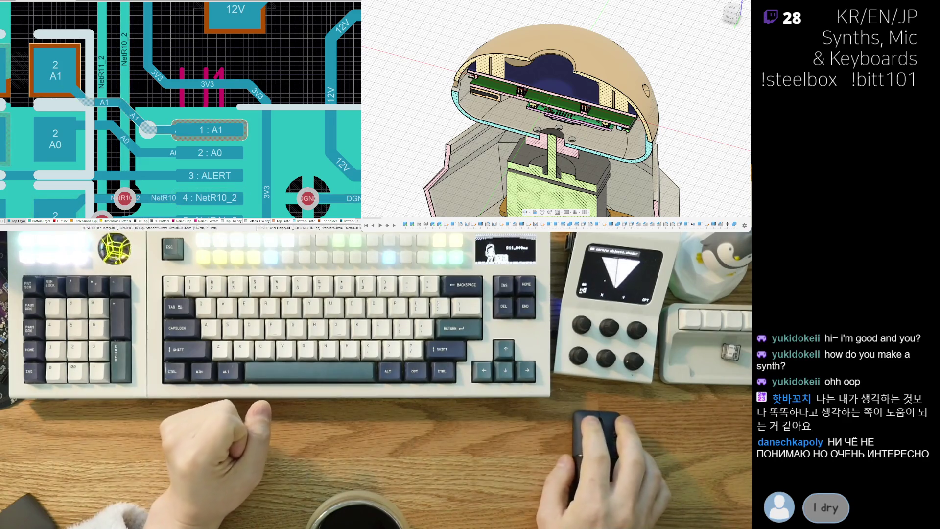
{"action": "key", "text": "Escape"}
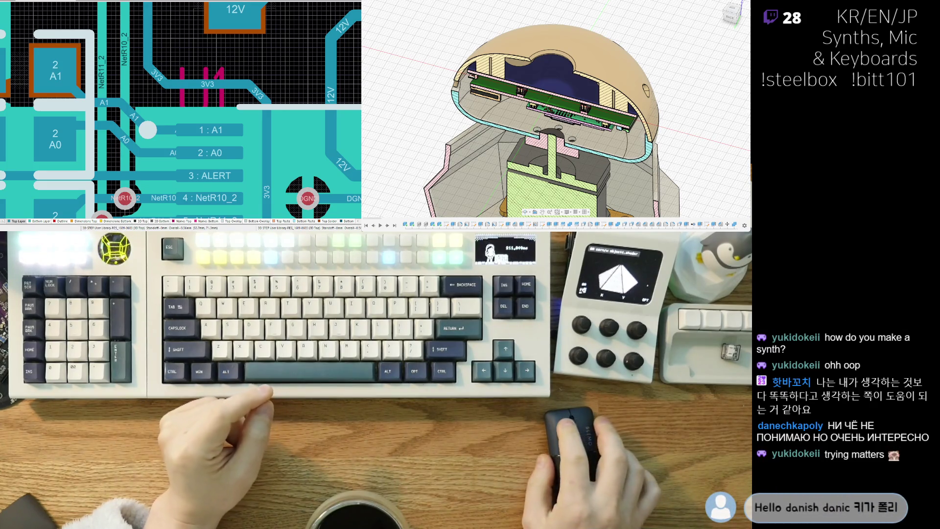
{"action": "scroll", "coordinate": [140, 108], "scroll_direction": "up", "scroll_amount": 1}
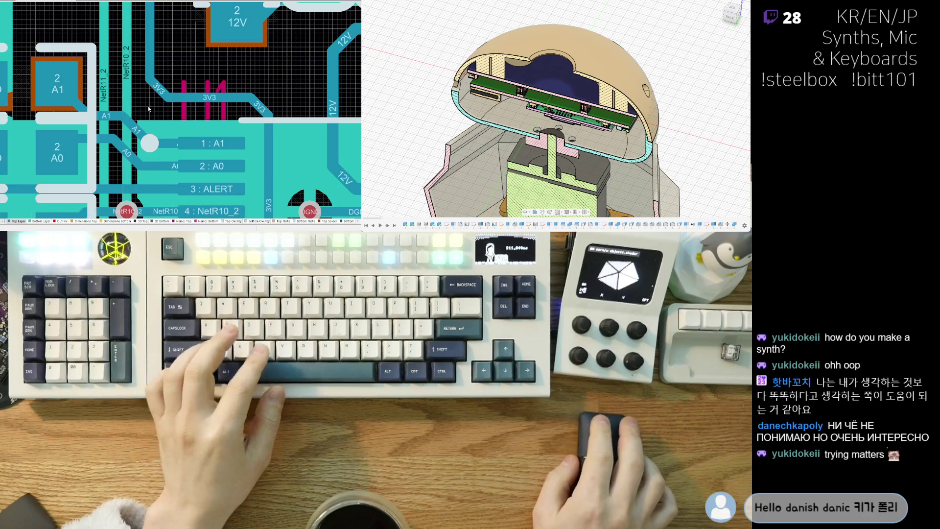
{"action": "scroll", "coordinate": [140, 100], "scroll_direction": "up", "scroll_amount": 3}
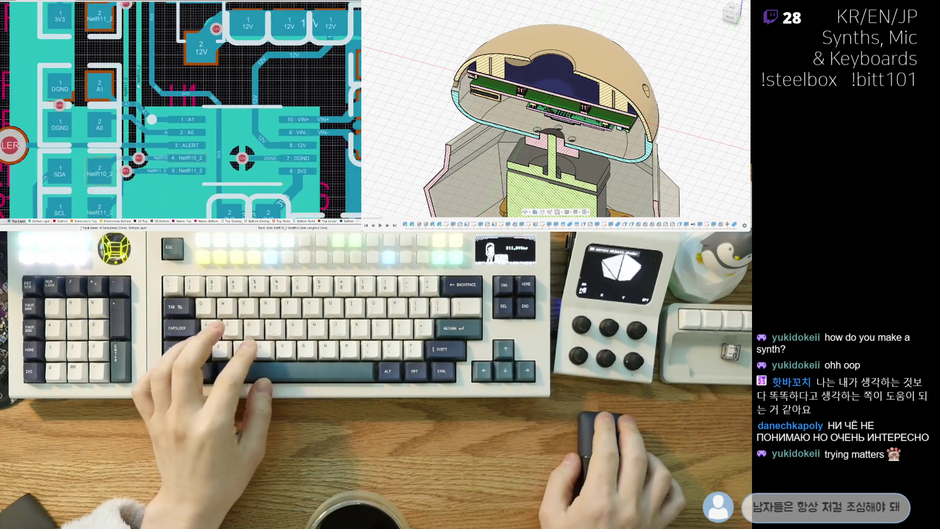
{"action": "scroll", "coordinate": [124, 117], "scroll_direction": "up", "scroll_amount": 3}
{"action": "scroll", "coordinate": [103, 143], "scroll_direction": "up", "scroll_amount": 3}
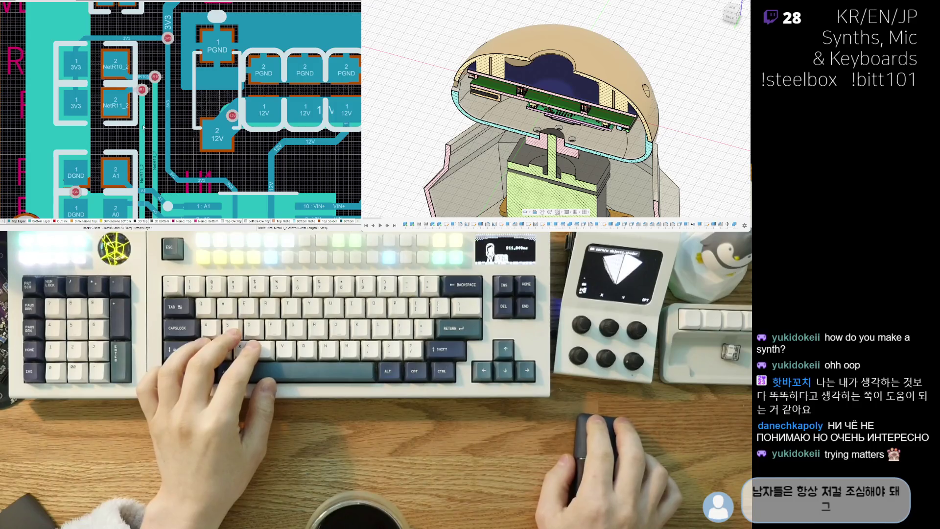
{"action": "scroll", "coordinate": [149, 130], "scroll_direction": "up", "scroll_amount": 2}
{"action": "scroll", "coordinate": [146, 125], "scroll_direction": "up", "scroll_amount": 2}
{"action": "scroll", "coordinate": [139, 114], "scroll_direction": "down", "scroll_amount": 3}
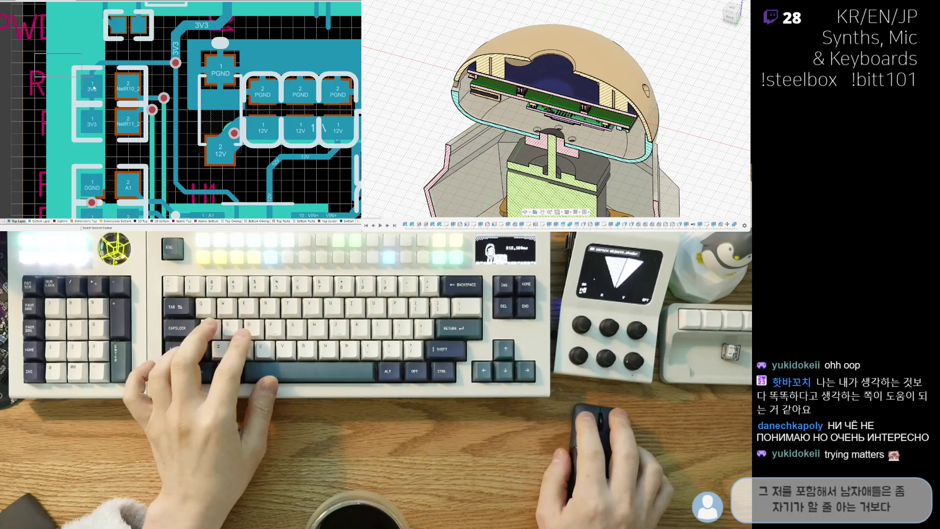
Box-select the NetR10_2 and NetR11_2 resistors and shift the view to inspect them.
{"action": "left_click_drag", "start_coordinate": [185, 56], "coordinate": [71, 142]}
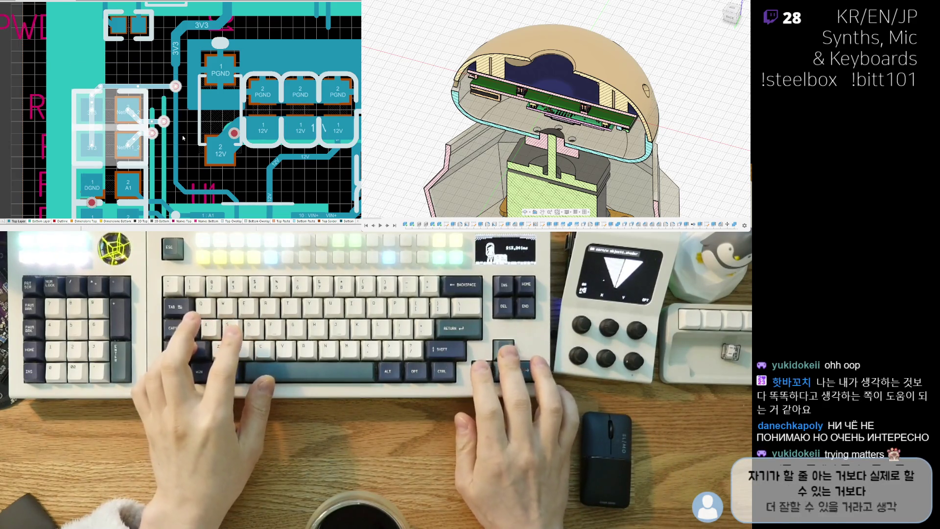
{"action": "scroll", "coordinate": [116, 84], "scroll_direction": "down", "scroll_amount": 2}
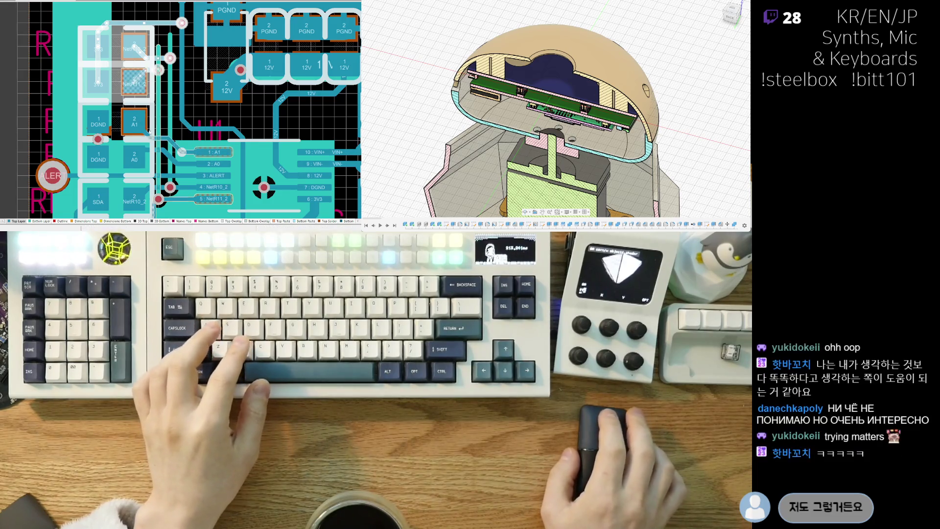
{"action": "right_click_drag", "start_coordinate": [153, 145], "coordinate": [142, 165]}
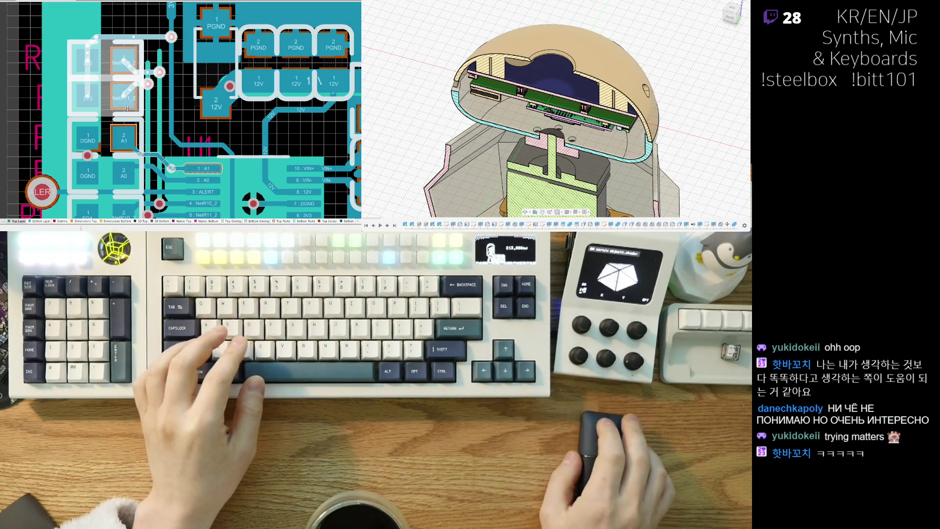
{"action": "scroll", "coordinate": [157, 92], "scroll_direction": "up", "scroll_amount": 2, "text": "ctrl"}
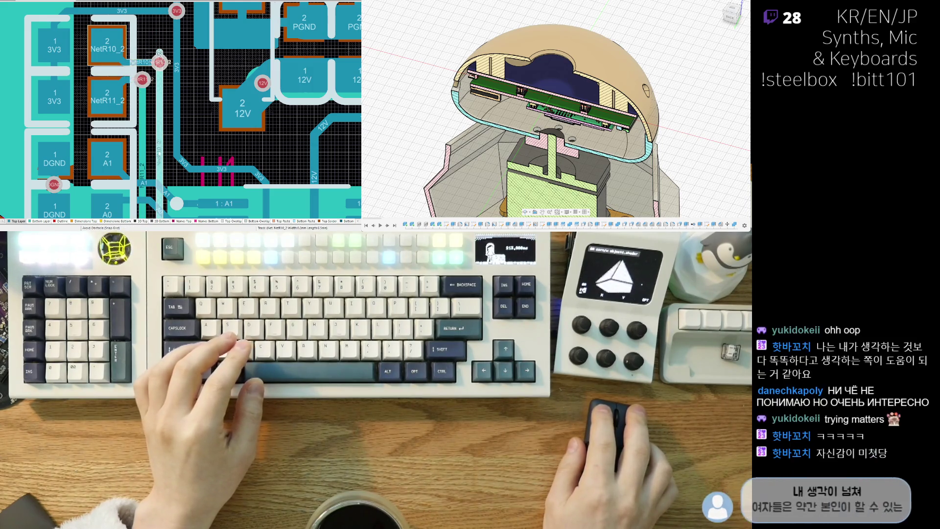
{"action": "scroll", "coordinate": [155, 23], "scroll_direction": "up", "scroll_amount": 3}
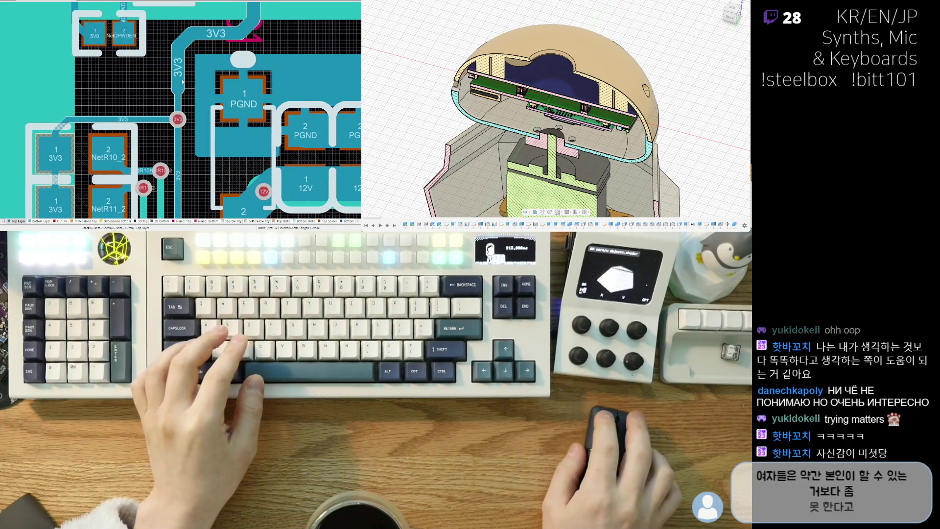
Delete the vertical 3V3 segment above NetR10_2 and reroute it straight down into the via.
{"action": "left_click", "coordinate": [178, 89]}
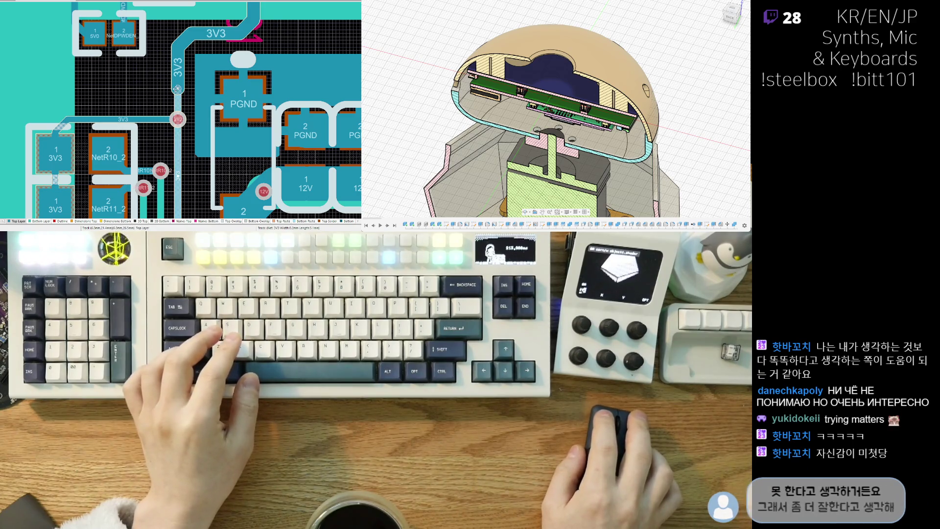
{"action": "left_click", "coordinate": [177, 89]}
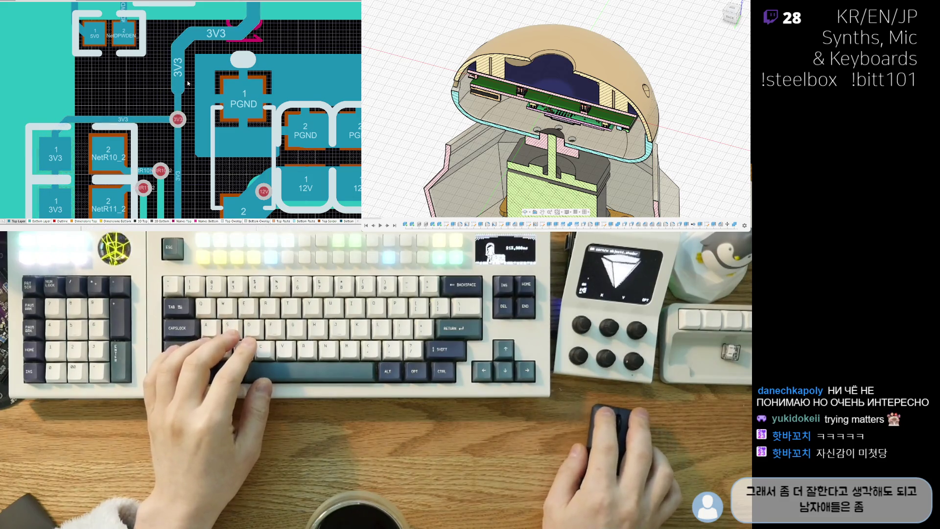
{"action": "key", "text": "Delete"}
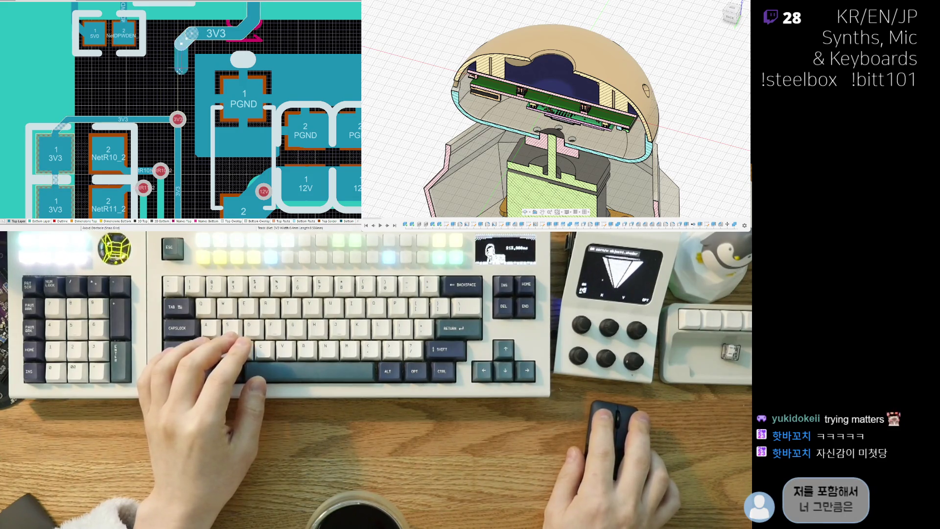
{"action": "left_click", "coordinate": [177, 118]}
{"action": "scroll", "coordinate": [154, 89], "scroll_direction": "down", "scroll_amount": 1, "text": "ctrl"}
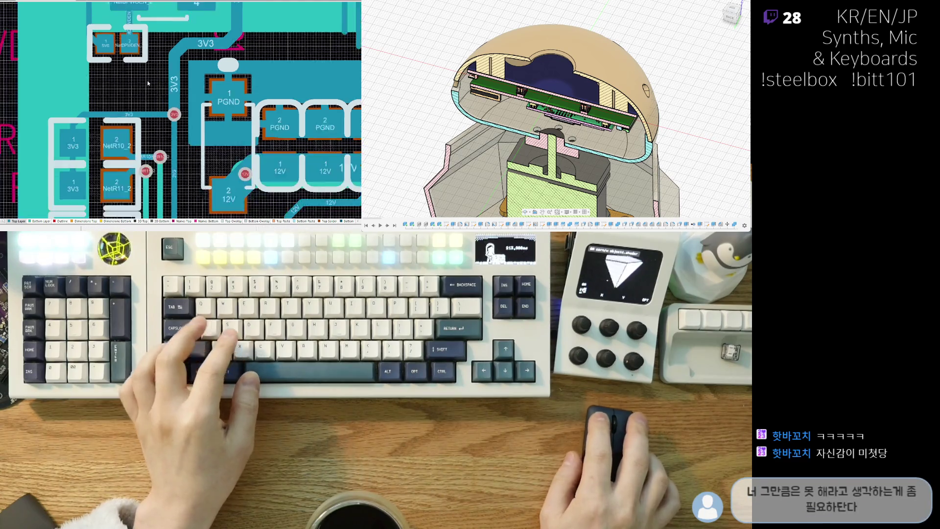
{"action": "scroll", "coordinate": [148, 85], "scroll_direction": "down", "scroll_amount": 1, "text": "ctrl"}
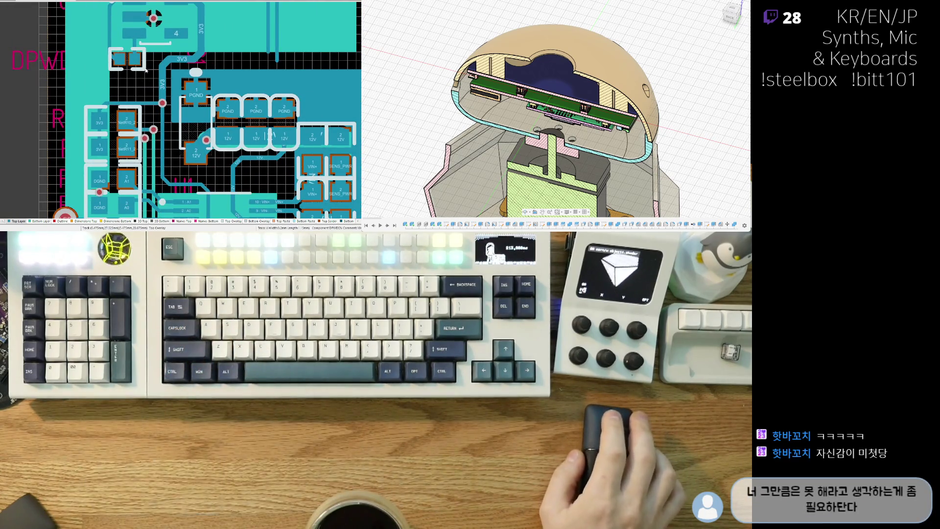
{"action": "scroll", "coordinate": [145, 70], "scroll_direction": "down", "scroll_amount": 1}
{"action": "scroll", "coordinate": [143, 82], "scroll_direction": "down", "scroll_amount": 1}
{"action": "scroll", "coordinate": [140, 96], "scroll_direction": "down", "scroll_amount": 1}
{"action": "scroll", "coordinate": [134, 118], "scroll_direction": "down", "scroll_amount": 1}
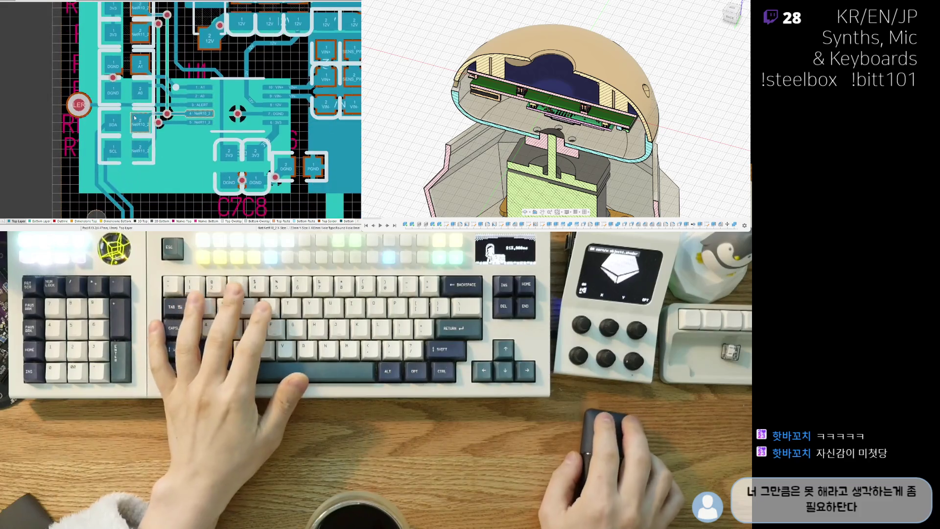
{"action": "key", "text": "3"}
{"action": "scroll", "coordinate": [129, 121], "scroll_direction": "down", "scroll_amount": 1, "text": "ctrl"}
{"action": "scroll", "coordinate": [119, 130], "scroll_direction": "down", "scroll_amount": 1, "text": "ctrl"}
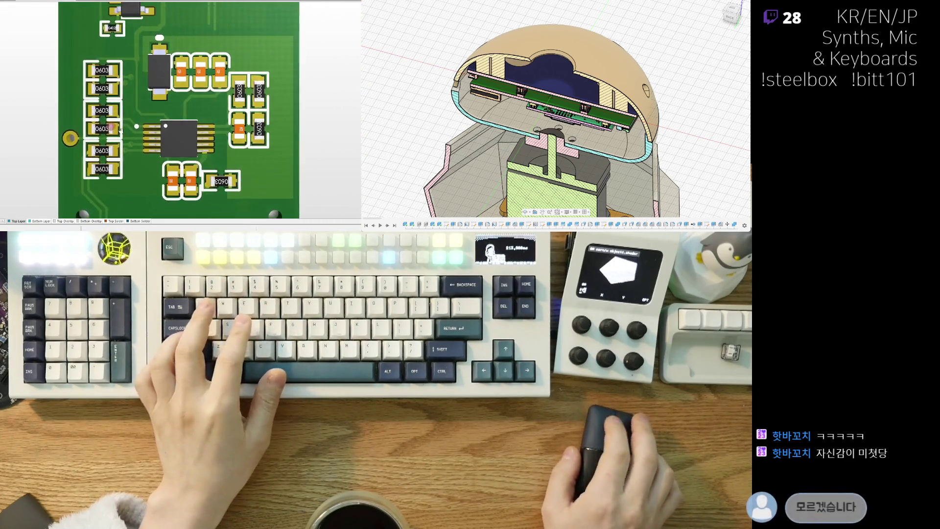
Flip the 3D board to its underside, then return to the 2D layer view.
{"action": "right_click_drag", "start_coordinate": [121, 129], "coordinate": [101, 154]}
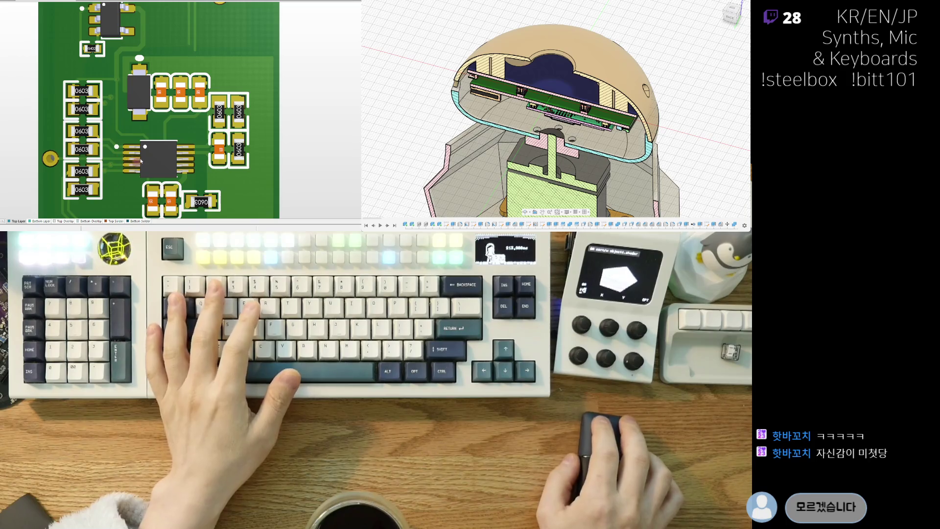
{"action": "scroll", "coordinate": [125, 157], "scroll_direction": "down", "scroll_amount": 1, "text": "ctrl"}
{"action": "key", "text": "v"}
{"action": "key", "text": "b"}
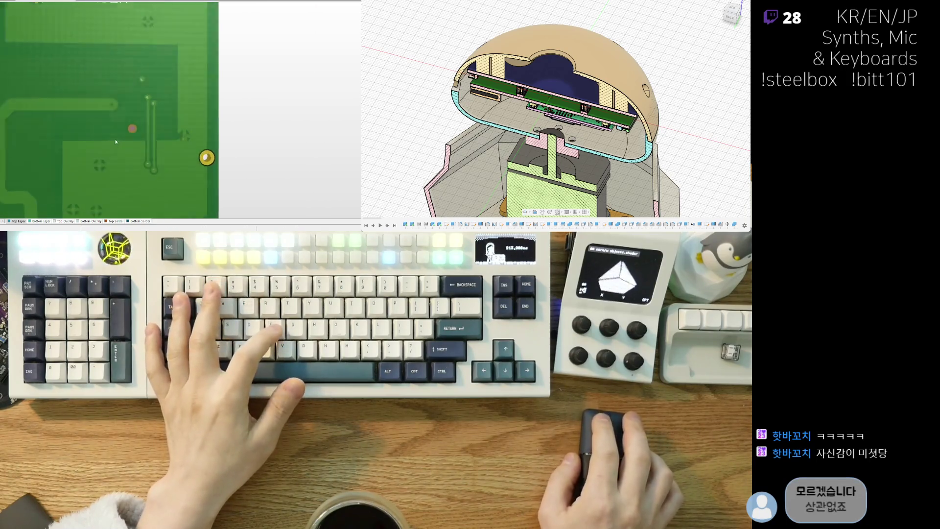
{"action": "scroll", "coordinate": [130, 133], "scroll_direction": "down", "scroll_amount": 2, "text": "ctrl"}
{"action": "key", "text": "2"}
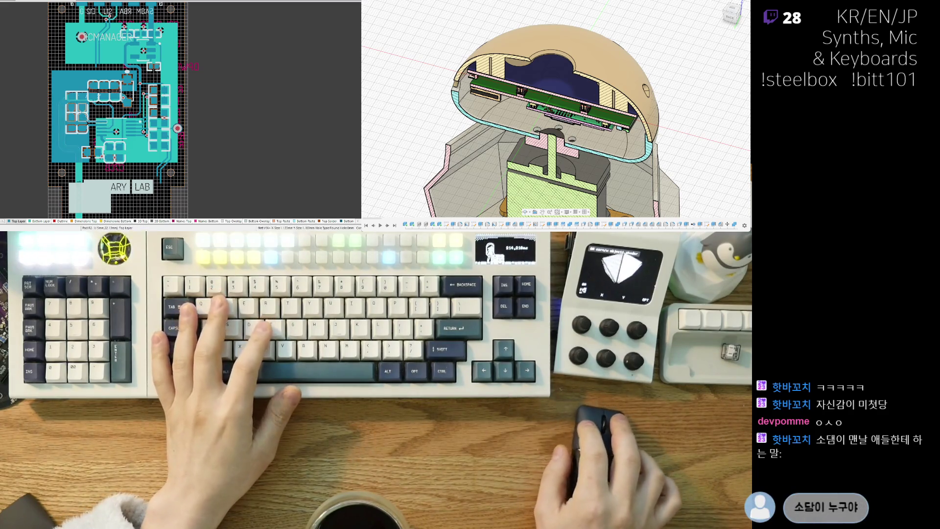
{"action": "scroll", "coordinate": [84, 70], "scroll_direction": "up", "scroll_amount": 2}
{"action": "scroll", "coordinate": [84, 70], "scroll_direction": "up", "scroll_amount": 1}
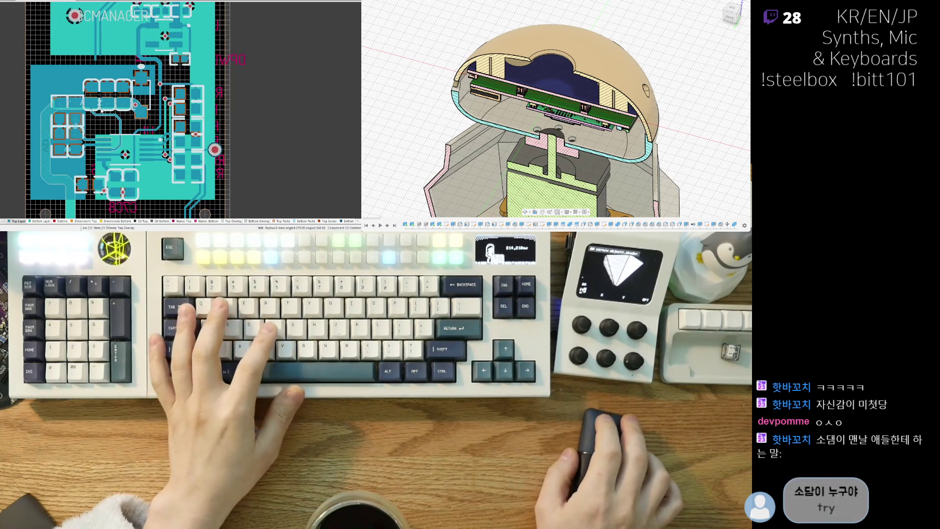
{"action": "scroll", "coordinate": [95, 126], "scroll_direction": "right", "scroll_amount": 2, "text": "shift"}
{"action": "scroll", "coordinate": [107, 119], "scroll_direction": "right", "scroll_amount": 1, "text": "shift"}
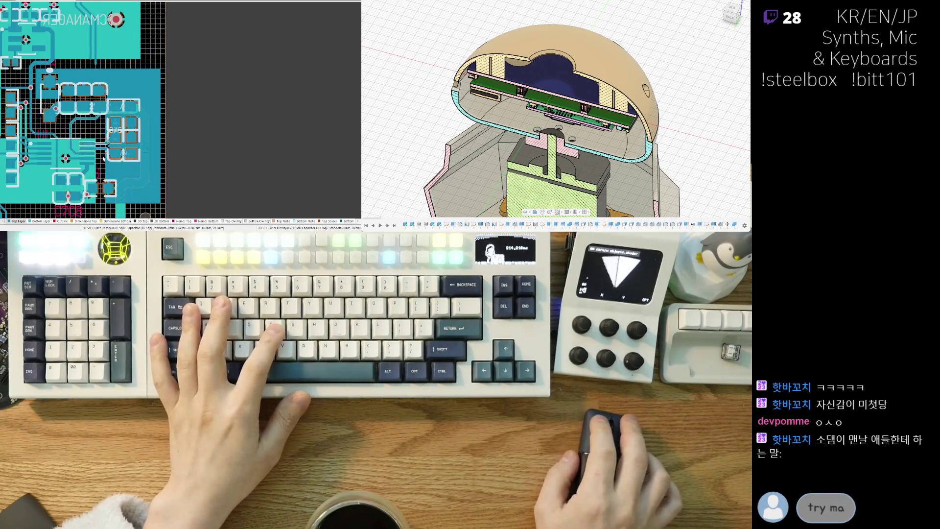
{"action": "scroll", "coordinate": [162, 129], "scroll_direction": "up", "scroll_amount": 2}
{"action": "scroll", "coordinate": [163, 128], "scroll_direction": "left", "scroll_amount": 1, "text": "shift"}
{"action": "scroll", "coordinate": [162, 129], "scroll_direction": "left", "scroll_amount": 2, "text": "shift"}
Extend the 12V track horizontally into the 12V pad corner and commit it.
{"action": "key", "text": "3"}
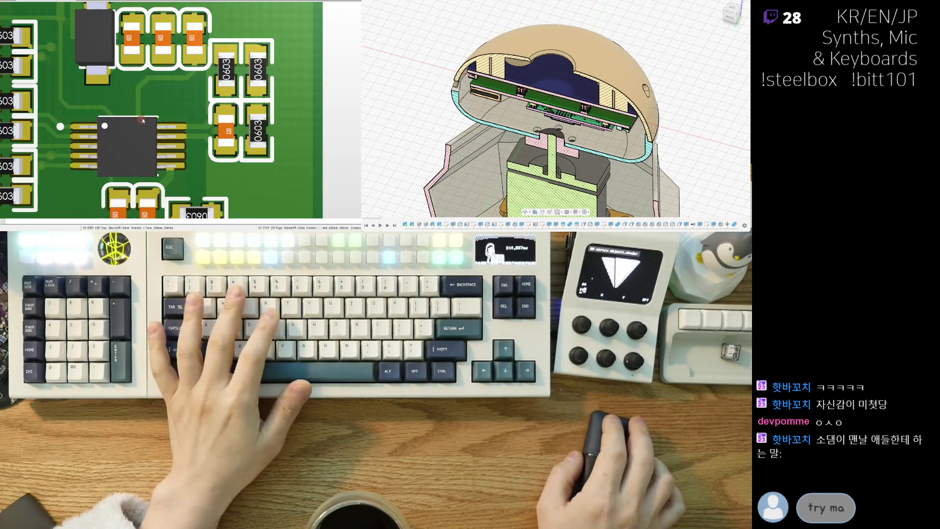
{"action": "scroll", "coordinate": [129, 145], "scroll_direction": "up", "scroll_amount": 2}
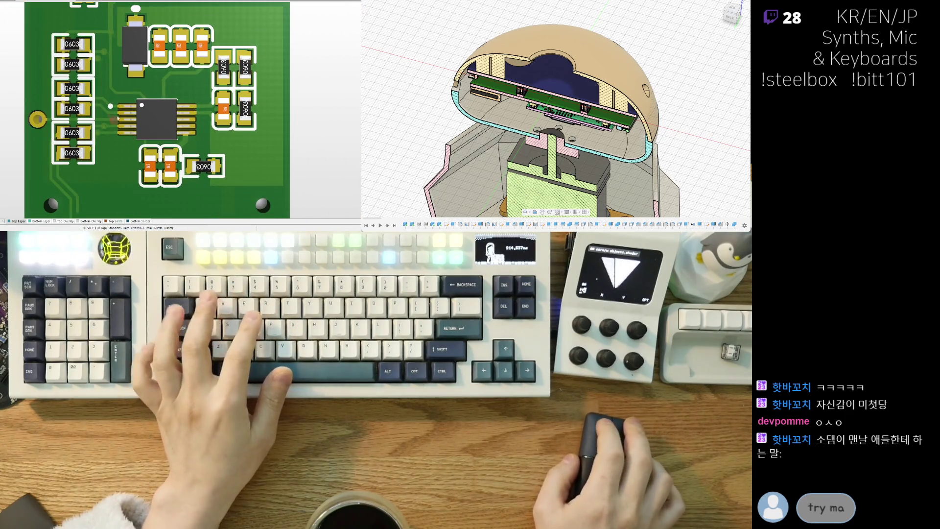
{"action": "scroll", "coordinate": [117, 118], "scroll_direction": "up", "scroll_amount": 1}
{"action": "key", "text": "2"}
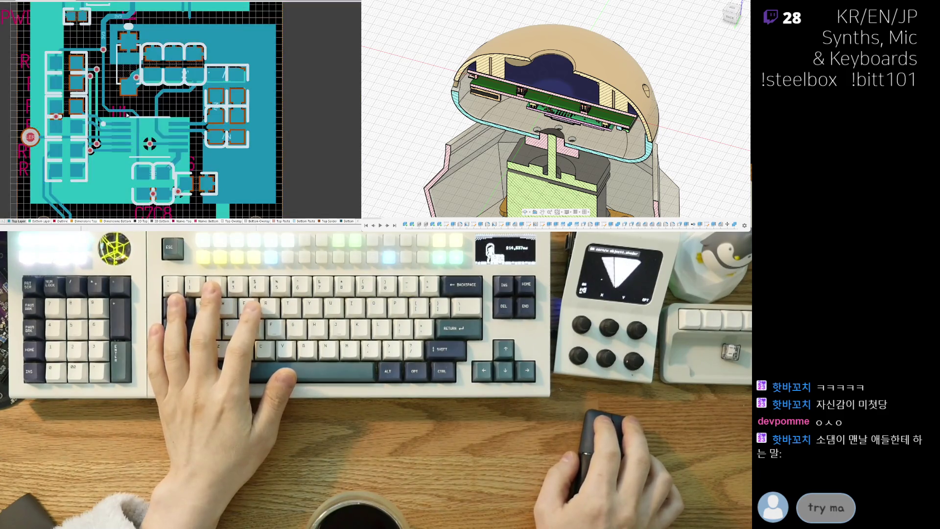
{"action": "scroll", "coordinate": [125, 103], "scroll_direction": "up", "scroll_amount": 2}
{"action": "scroll", "coordinate": [132, 84], "scroll_direction": "up", "scroll_amount": 2}
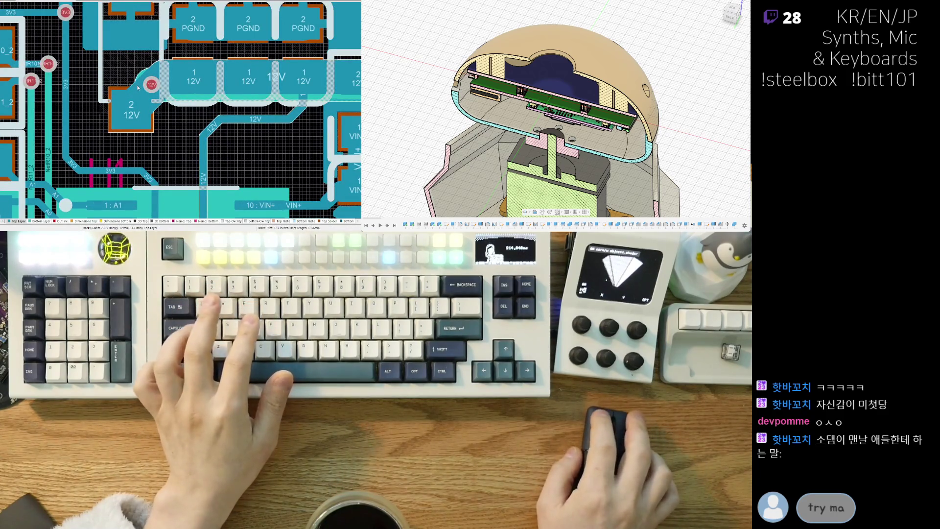
{"action": "left_click_drag", "start_coordinate": [107, 74], "coordinate": [128, 79]}
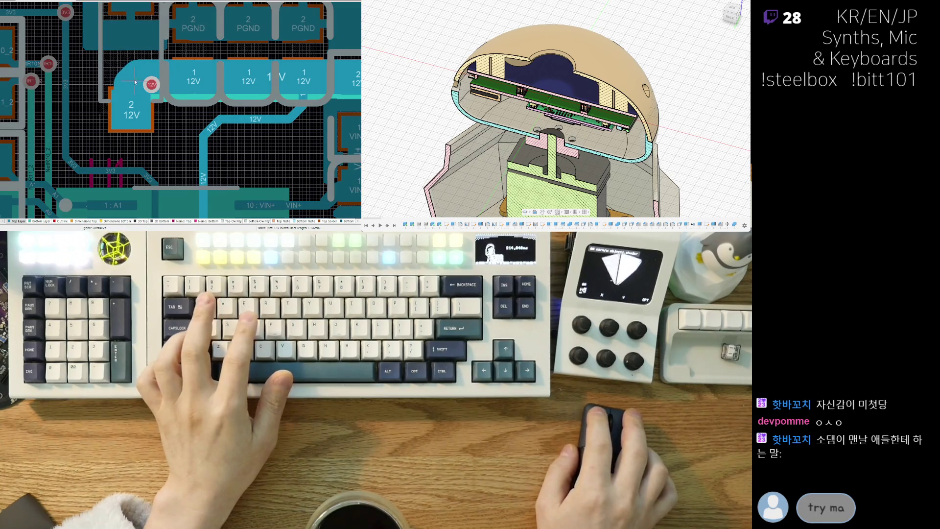
{"action": "left_click", "coordinate": [138, 80]}
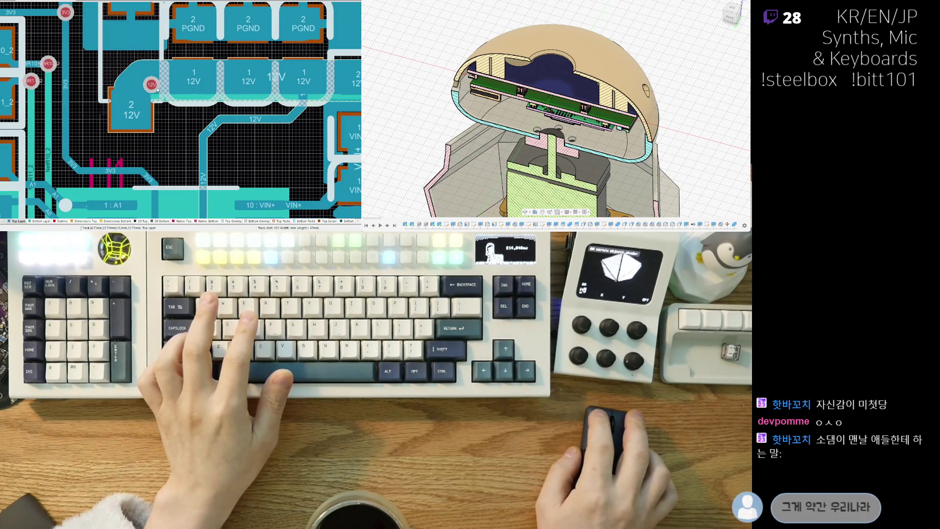
{"action": "scroll", "coordinate": [158, 96], "scroll_direction": "down", "scroll_amount": 2}
{"action": "scroll", "coordinate": [169, 122], "scroll_direction": "down", "scroll_amount": 2}
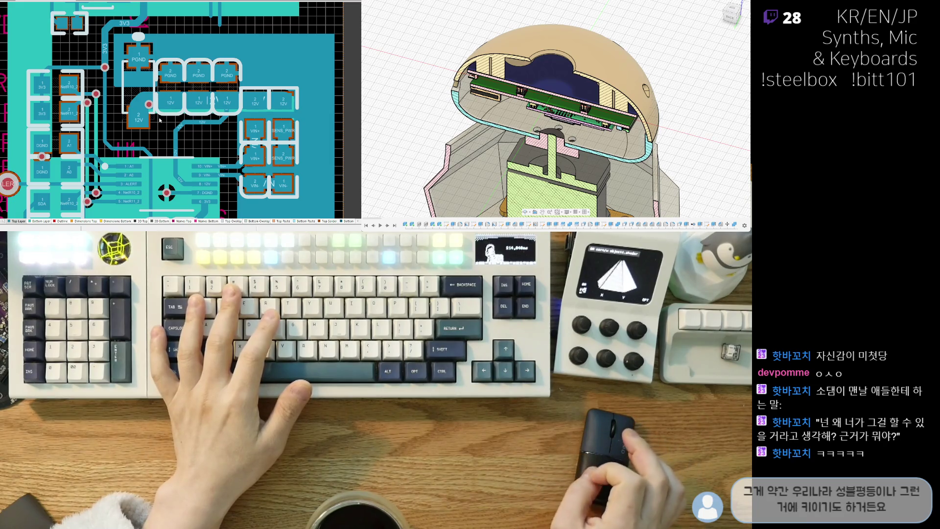
Check the 12V routing in 3D and return to the 2D layout.
{"action": "right_click_drag", "start_coordinate": [167, 133], "coordinate": [152, 138]}
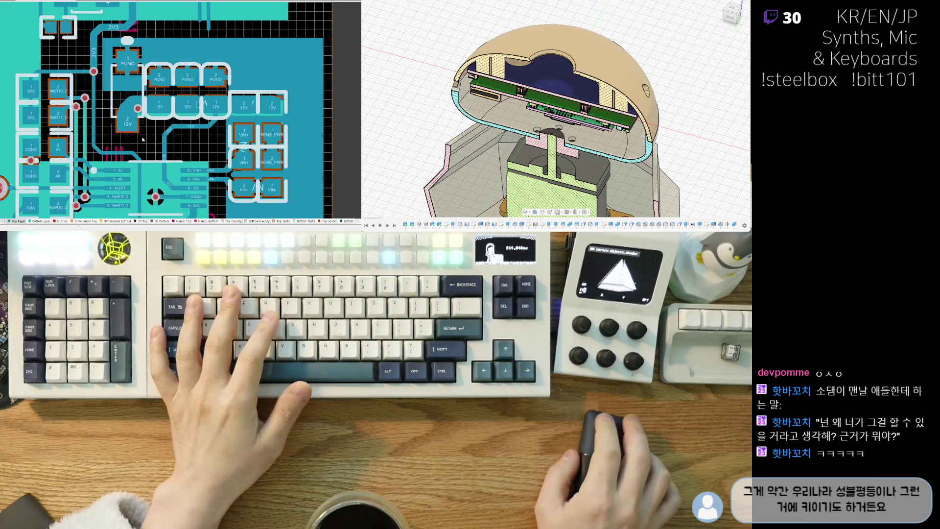
{"action": "key", "text": "3"}
{"action": "scroll", "coordinate": [146, 140], "scroll_direction": "up", "scroll_amount": 2}
{"action": "scroll", "coordinate": [159, 145], "scroll_direction": "up", "scroll_amount": 2}
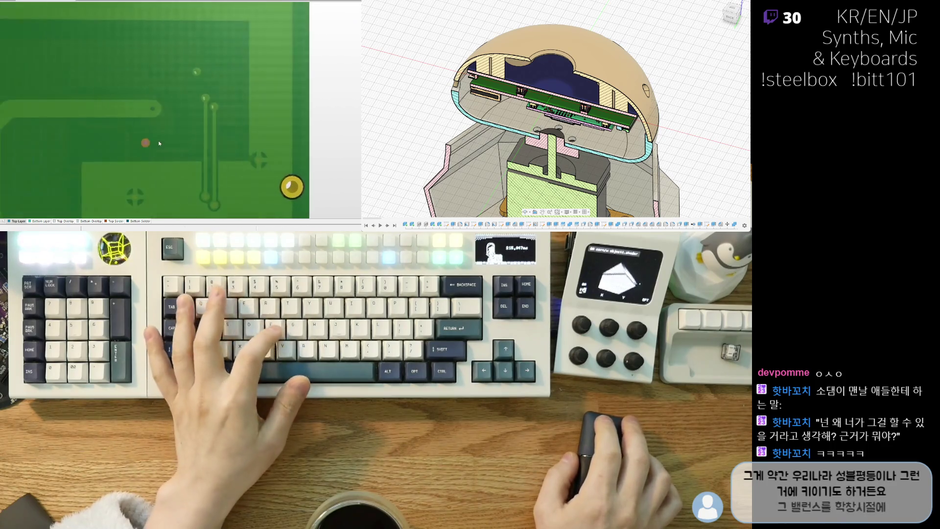
{"action": "scroll", "coordinate": [135, 150], "scroll_direction": "down", "scroll_amount": 1}
{"action": "scroll", "coordinate": [166, 116], "scroll_direction": "down", "scroll_amount": 1}
{"action": "scroll", "coordinate": [150, 126], "scroll_direction": "down", "scroll_amount": 1}
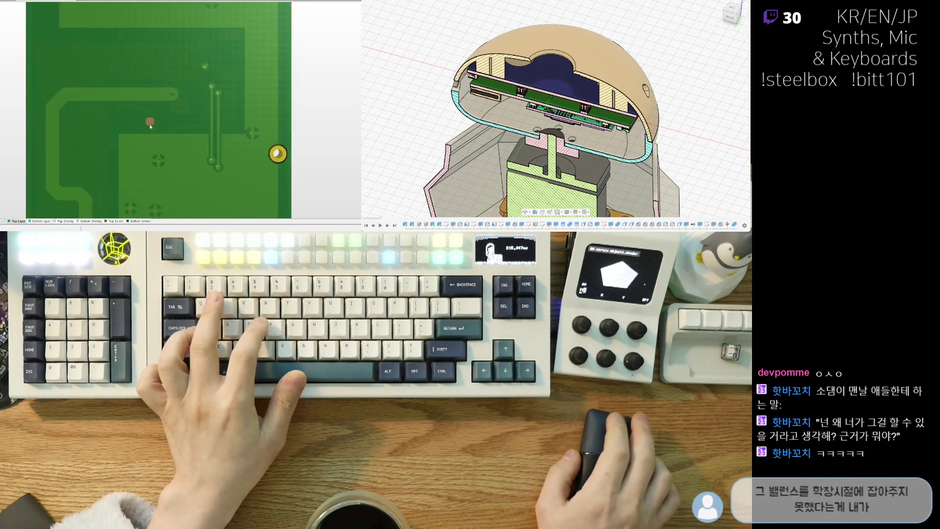
{"action": "key", "text": "2"}
{"action": "scroll", "coordinate": [155, 110], "scroll_direction": "up", "scroll_amount": 2}
{"action": "scroll", "coordinate": [154, 111], "scroll_direction": "up", "scroll_amount": 2}
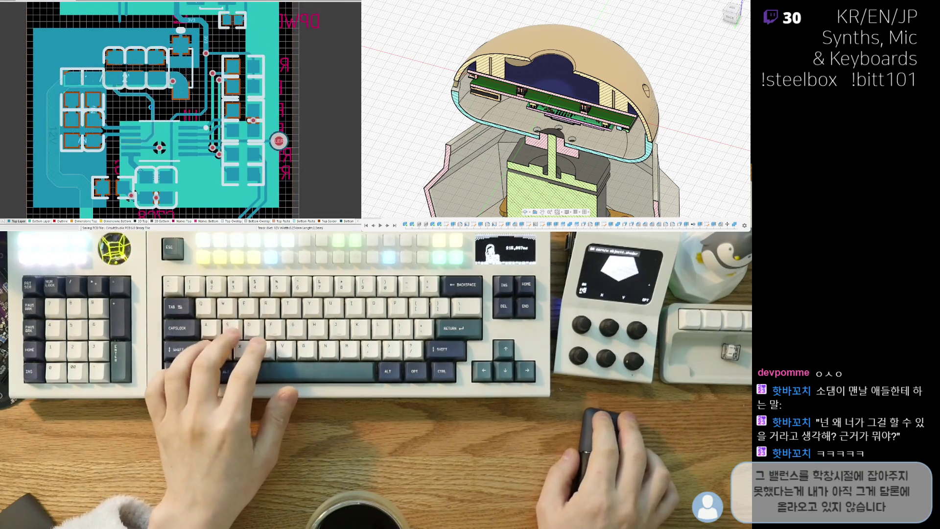
{"action": "scroll", "coordinate": [74, 153], "scroll_direction": "down", "scroll_amount": 1}
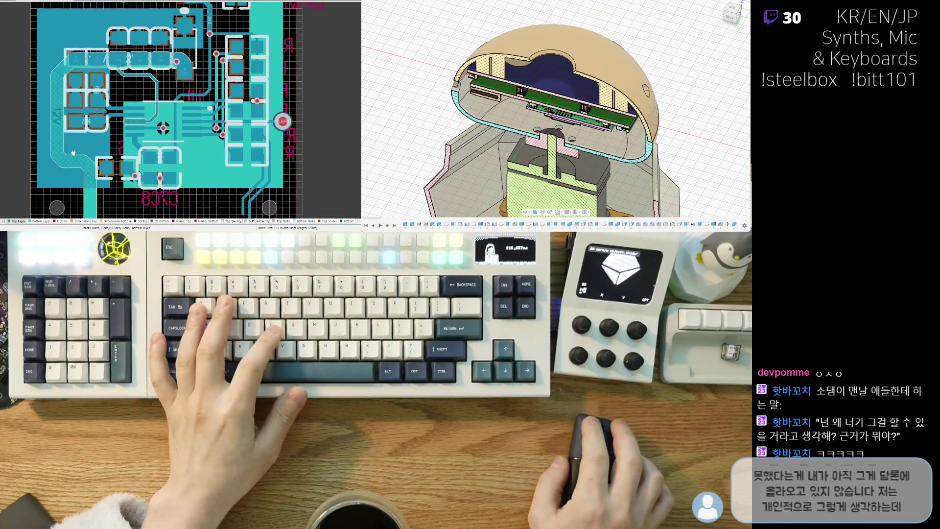
{"action": "scroll", "coordinate": [74, 154], "scroll_direction": "up", "scroll_amount": 2}
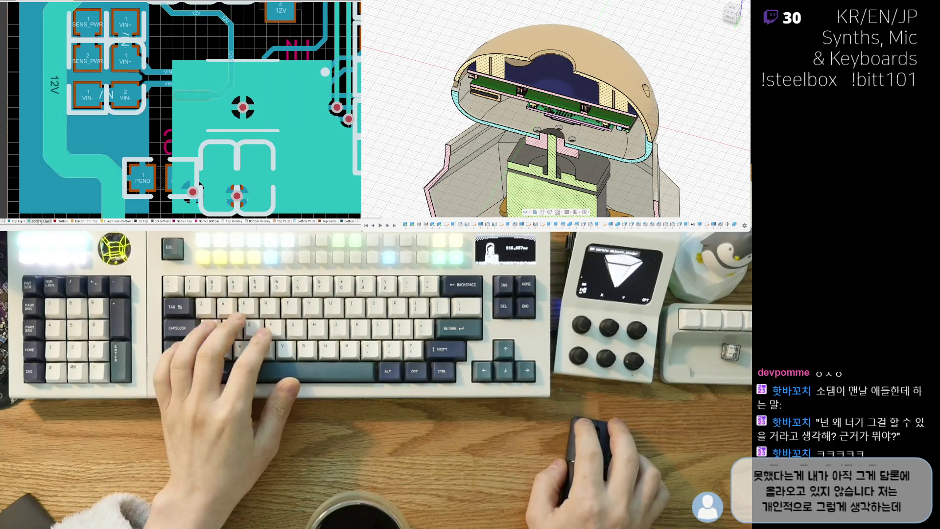
{"action": "scroll", "coordinate": [41, 201], "scroll_direction": "down", "scroll_amount": 1}
{"action": "scroll", "coordinate": [42, 199], "scroll_direction": "down", "scroll_amount": 1}
On the Bottom Layer, reroute the 12V track down the board's left edge past the PGND pad.
{"action": "key", "text": "KP_Multiply"}
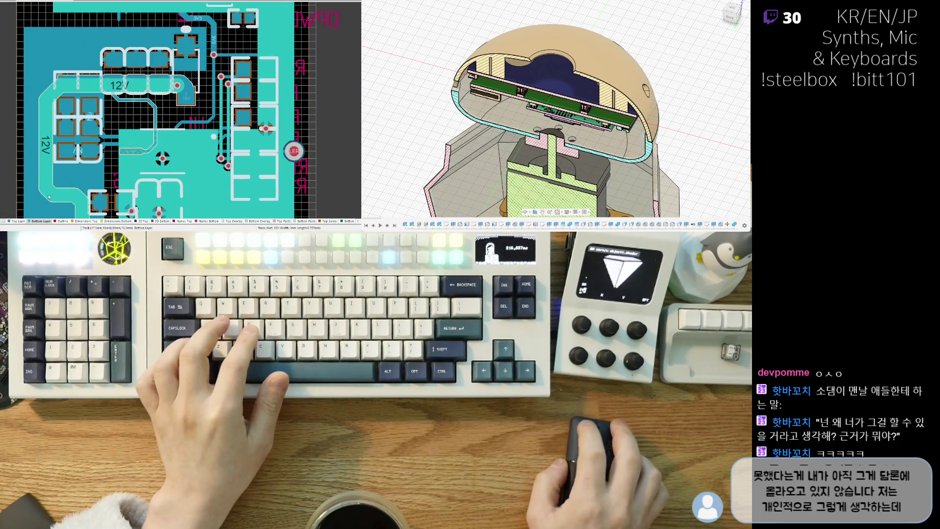
{"action": "left_click", "coordinate": [46, 197]}
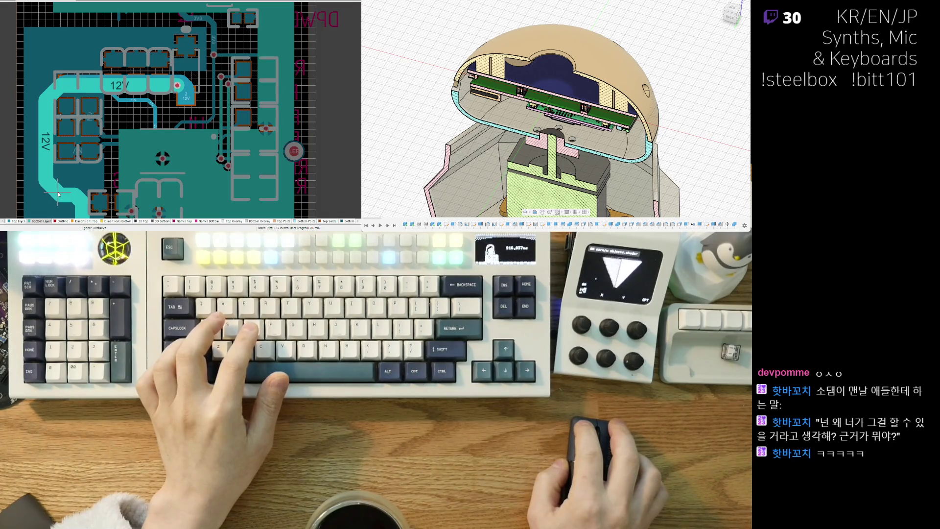
{"action": "key", "text": "Escape"}
{"action": "scroll", "coordinate": [71, 164], "scroll_direction": "up", "scroll_amount": 1}
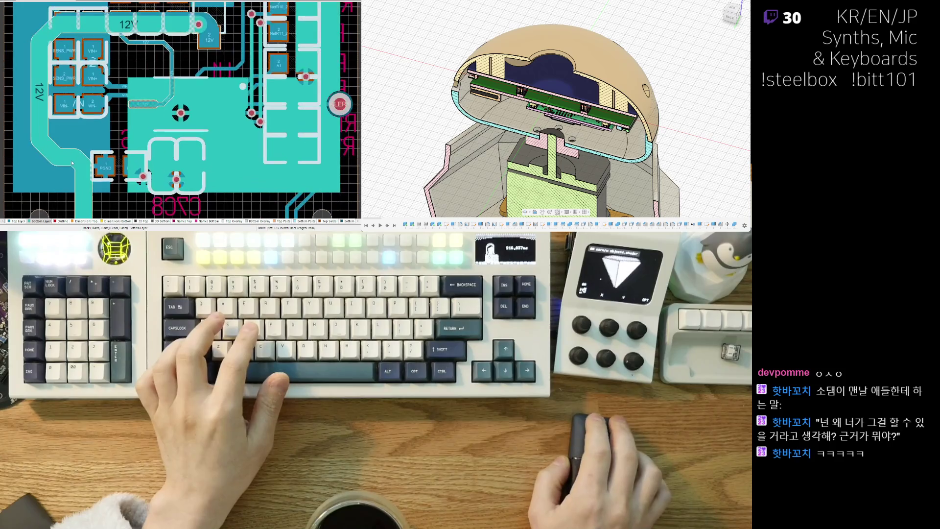
{"action": "left_click", "coordinate": [82, 162]}
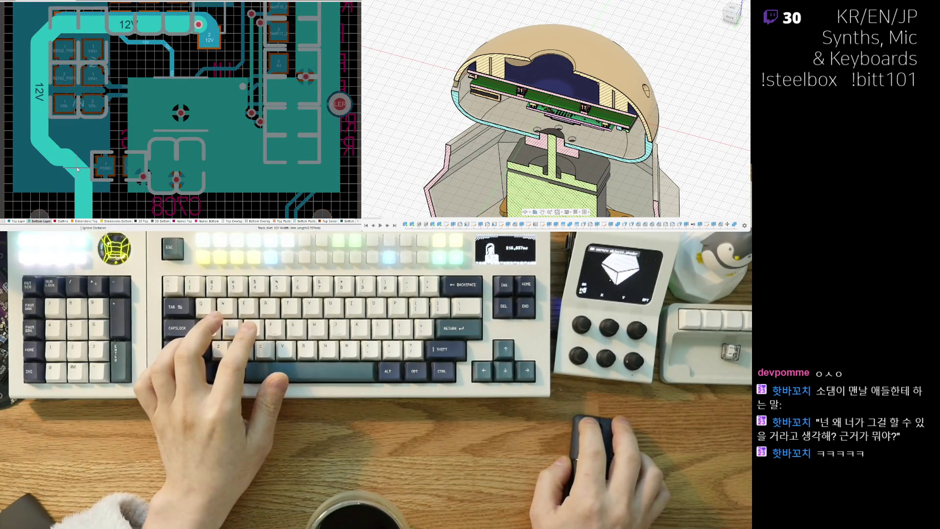
{"action": "scroll", "coordinate": [77, 169], "scroll_direction": "down", "scroll_amount": 1}
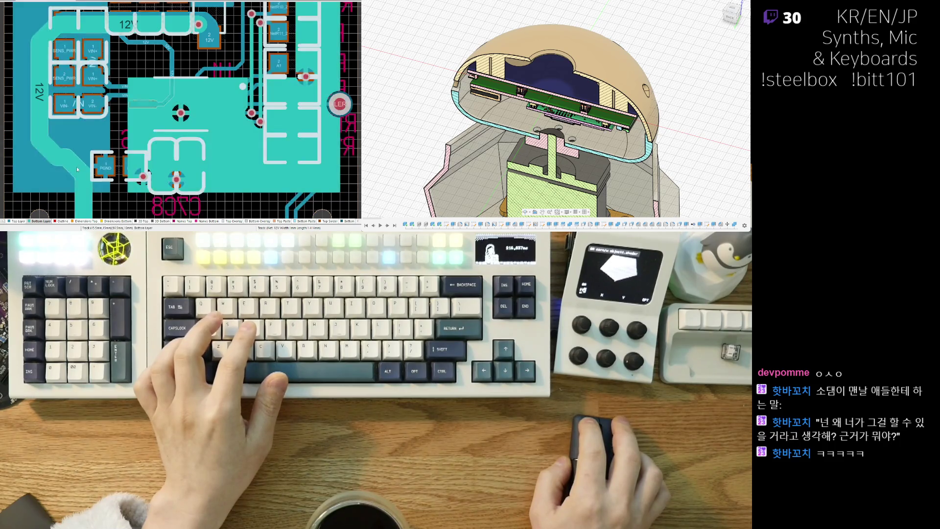
{"action": "scroll", "coordinate": [77, 169], "scroll_direction": "down", "scroll_amount": 1}
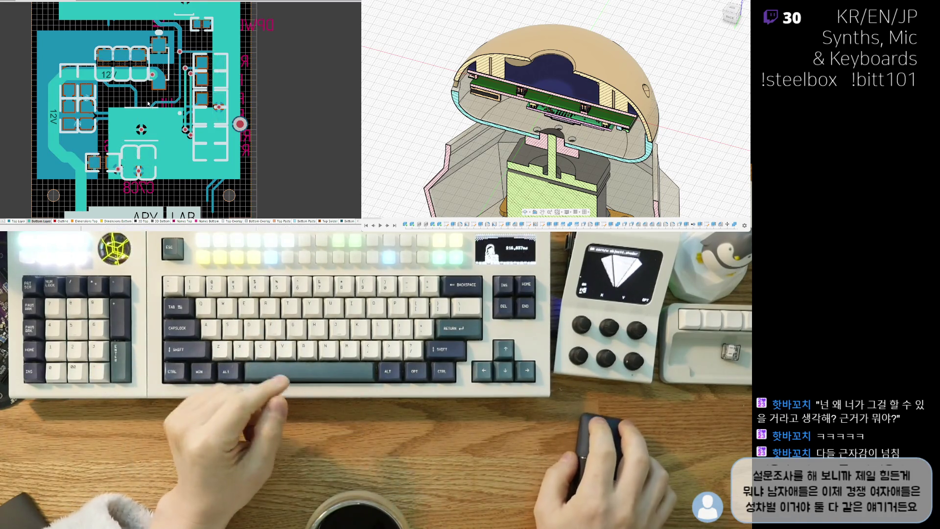
{"action": "scroll", "coordinate": [148, 103], "scroll_direction": "up", "scroll_amount": 2}
{"action": "scroll", "coordinate": [132, 111], "scroll_direction": "up", "scroll_amount": 2}
{"action": "scroll", "coordinate": [115, 119], "scroll_direction": "up", "scroll_amount": 2}
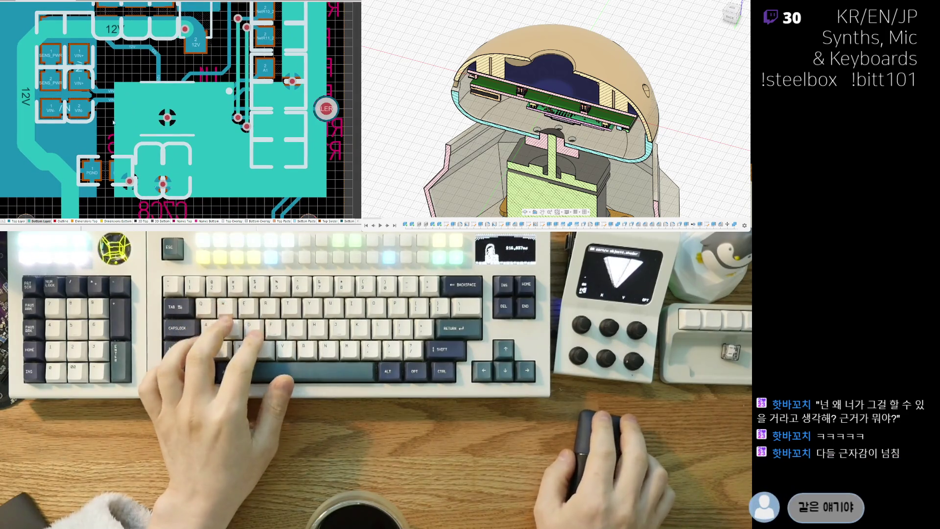
{"action": "scroll", "coordinate": [113, 123], "scroll_direction": "down", "scroll_amount": 2}
{"action": "key", "text": "v"}
{"action": "key", "text": "b"}
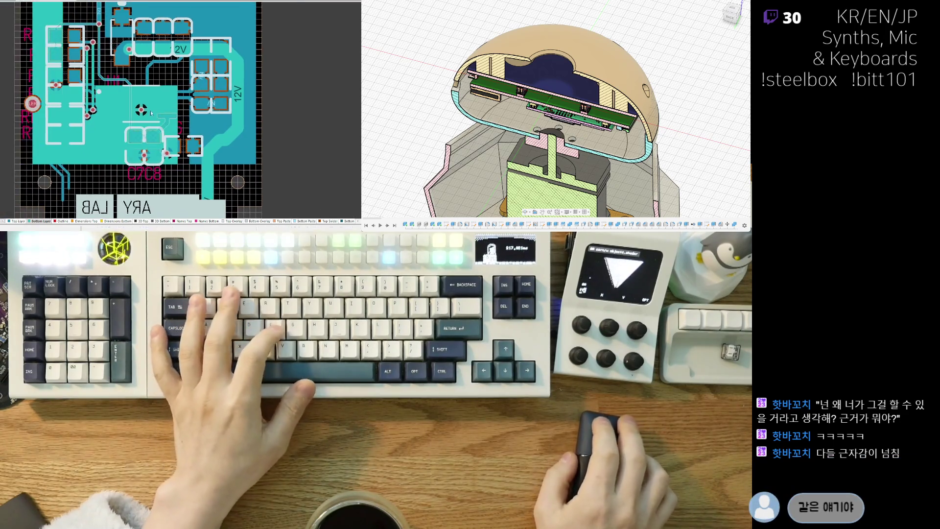
{"action": "key", "text": "3"}
{"action": "scroll", "coordinate": [117, 143], "scroll_direction": "up", "scroll_amount": 1}
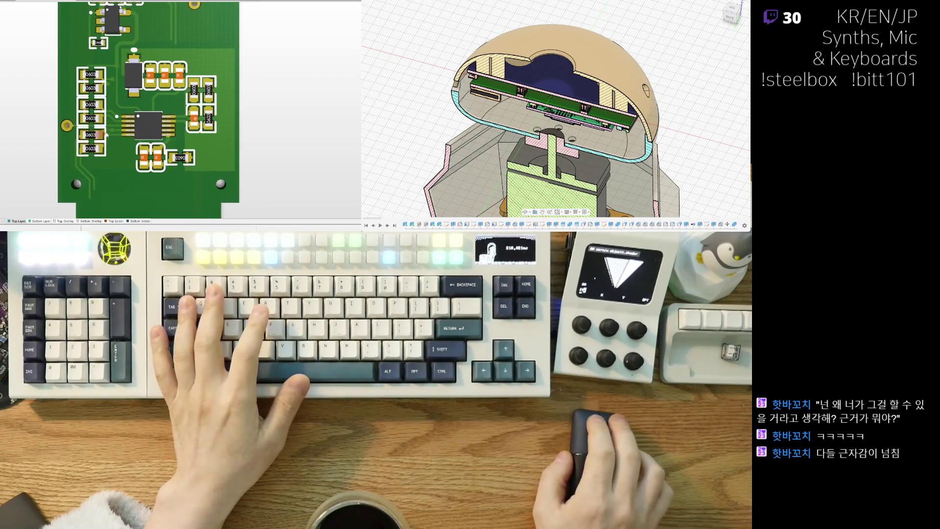
{"action": "scroll", "coordinate": [124, 169], "scroll_direction": "up", "scroll_amount": 1}
{"action": "key", "text": "2"}
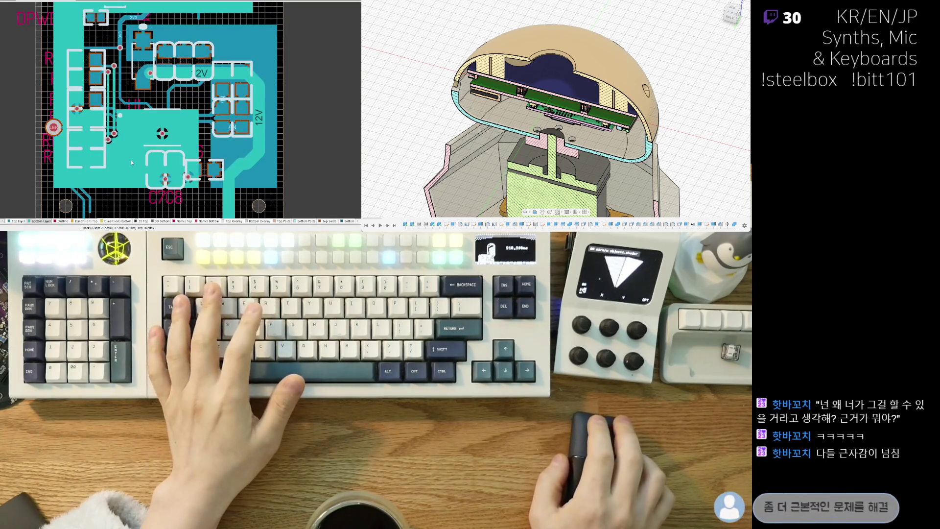
{"action": "scroll", "coordinate": [123, 171], "scroll_direction": "up", "scroll_amount": 2}
{"action": "scroll", "coordinate": [112, 118], "scroll_direction": "up", "scroll_amount": 1}
{"action": "scroll", "coordinate": [116, 140], "scroll_direction": "up", "scroll_amount": 1}
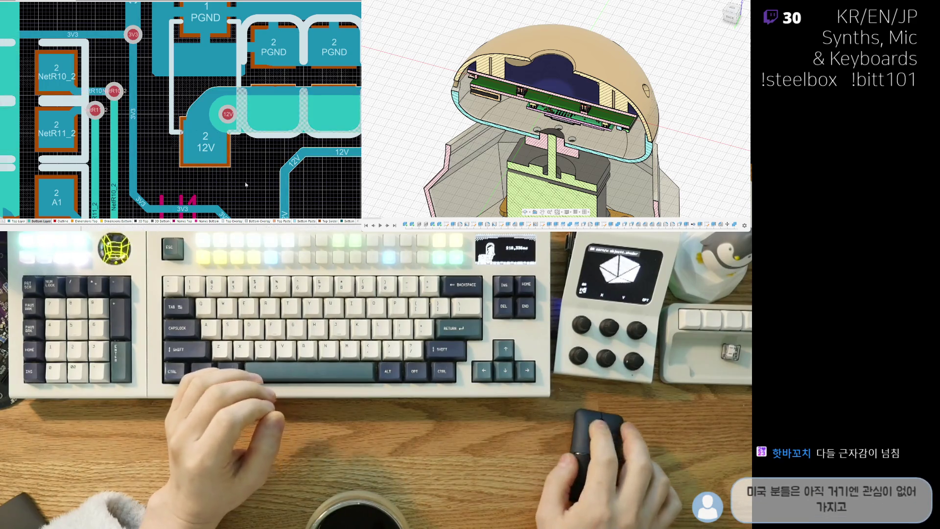
{"action": "scroll", "coordinate": [193, 148], "scroll_direction": "down", "scroll_amount": 2}
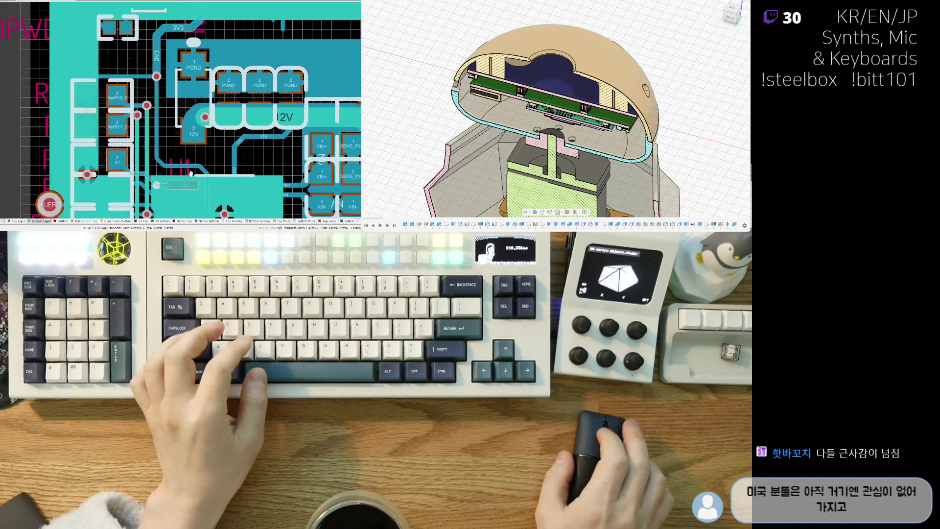
{"action": "scroll", "coordinate": [192, 149], "scroll_direction": "down", "scroll_amount": 2}
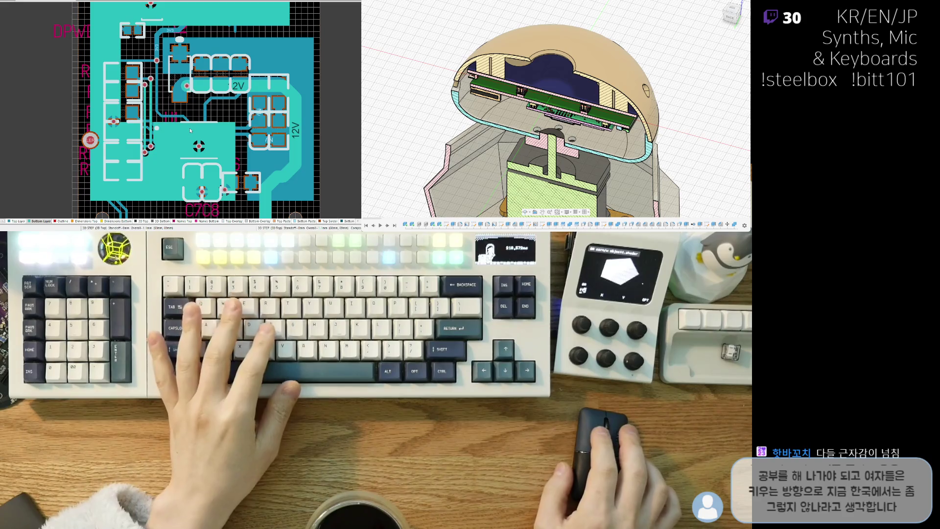
Switch back to the Top Layer and bring the VIN+ and SENS_PWR pads into view.
{"action": "mouse_move", "coordinate": [196, 123]}
{"action": "right_mouse_down"}
{"action": "mouse_move", "coordinate": [159, 125]}
{"action": "mouse_move", "coordinate": [174, 203]}
{"action": "right_mouse_up"}
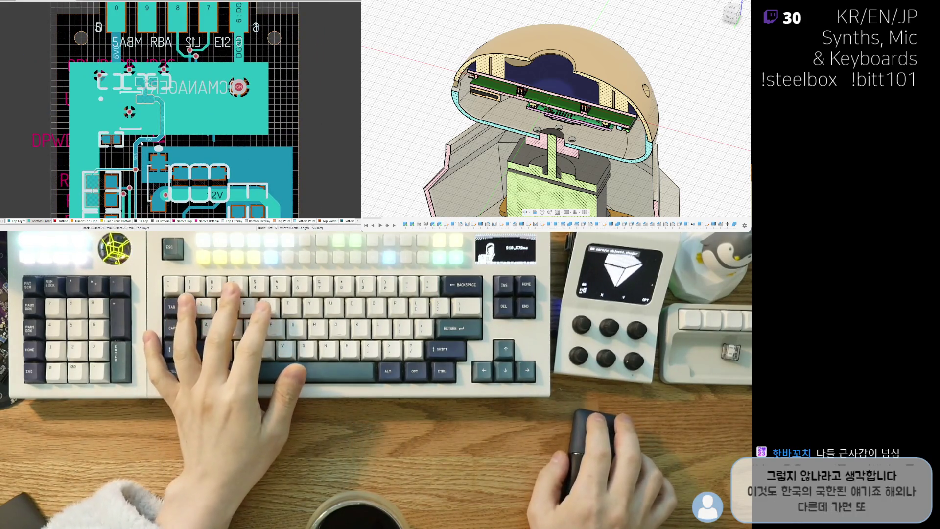
{"action": "key", "text": "shift+s"}
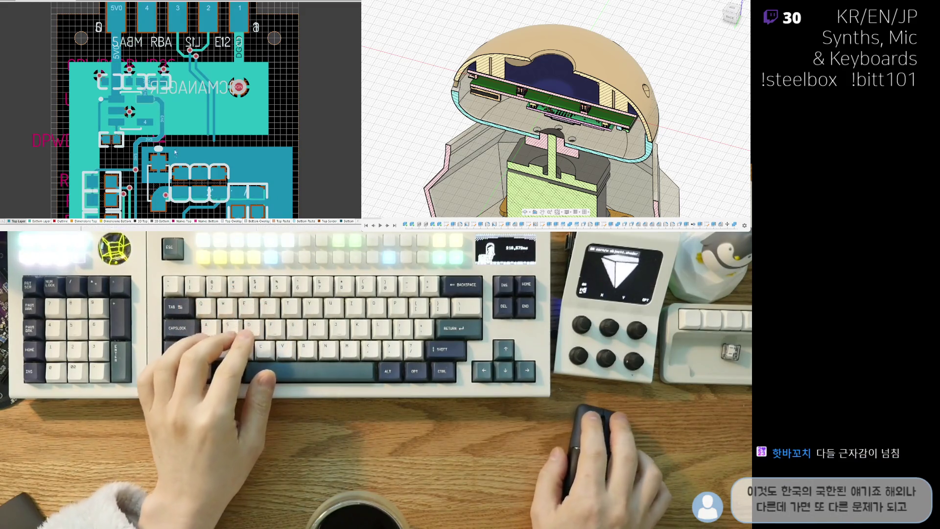
{"action": "right_click_drag", "start_coordinate": [175, 151], "coordinate": [171, 87]}
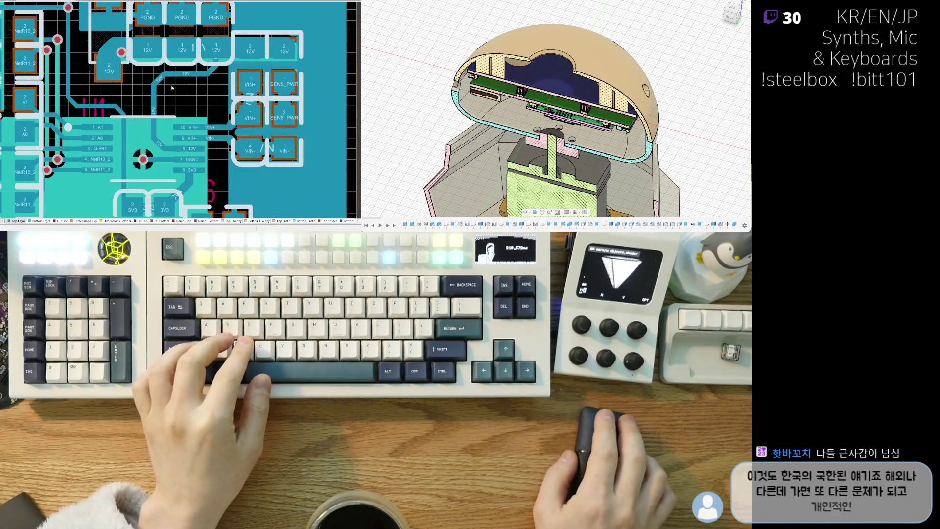
{"action": "scroll", "coordinate": [172, 87], "scroll_direction": "down", "scroll_amount": 3, "text": "ctrl"}
{"action": "scroll", "coordinate": [131, 168], "scroll_direction": "up", "scroll_amount": 2, "text": "ctrl"}
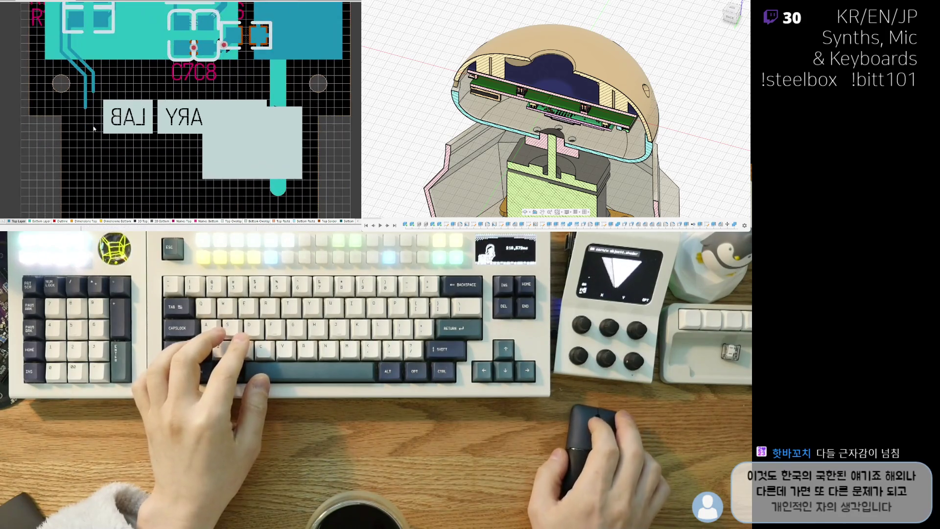
{"action": "scroll", "coordinate": [108, 150], "scroll_direction": "up", "scroll_amount": 2, "text": "ctrl"}
{"action": "scroll", "coordinate": [108, 151], "scroll_direction": "up", "scroll_amount": 1, "text": "ctrl"}
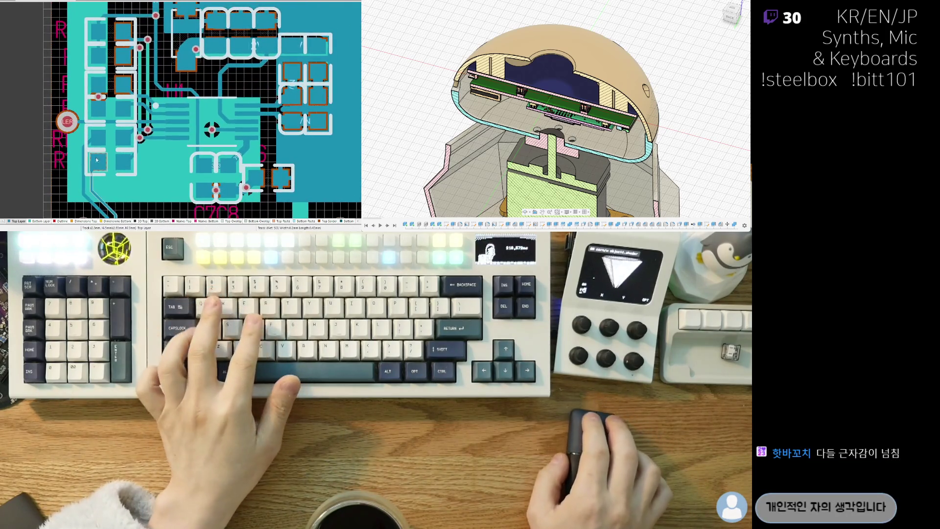
{"action": "scroll", "coordinate": [138, 148], "scroll_direction": "up", "scroll_amount": 2, "text": "ctrl"}
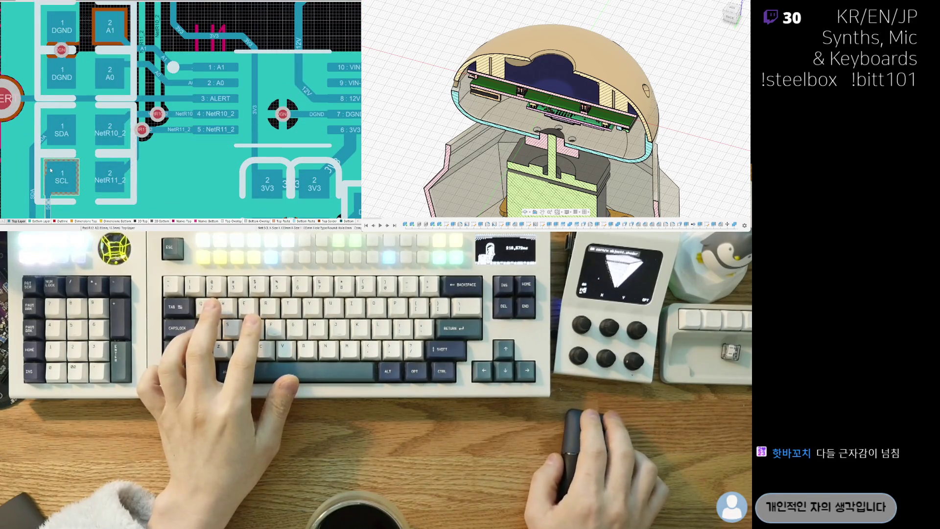
{"action": "scroll", "coordinate": [50, 169], "scroll_direction": "down", "scroll_amount": 3, "text": "ctrl"}
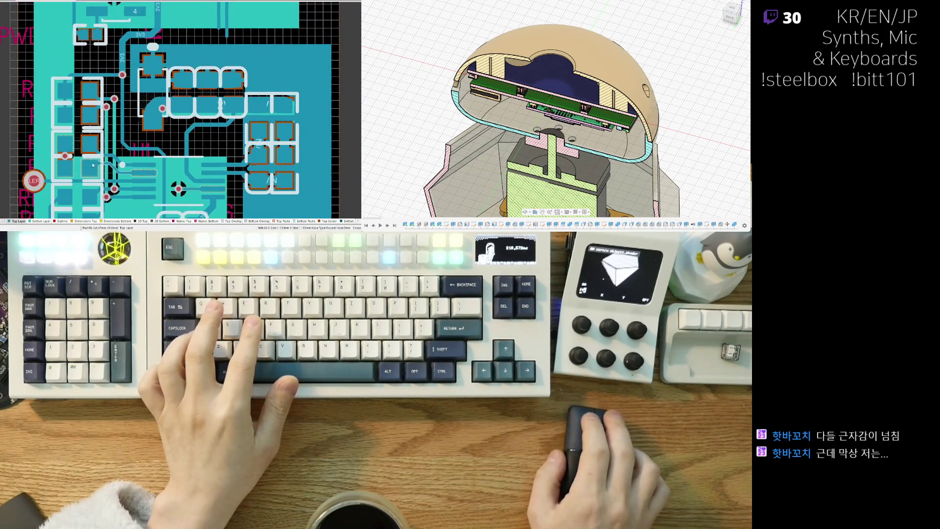
{"action": "scroll", "coordinate": [89, 169], "scroll_direction": "up", "scroll_amount": 2, "text": "ctrl"}
{"action": "scroll", "coordinate": [73, 120], "scroll_direction": "up", "scroll_amount": 1, "text": "ctrl"}
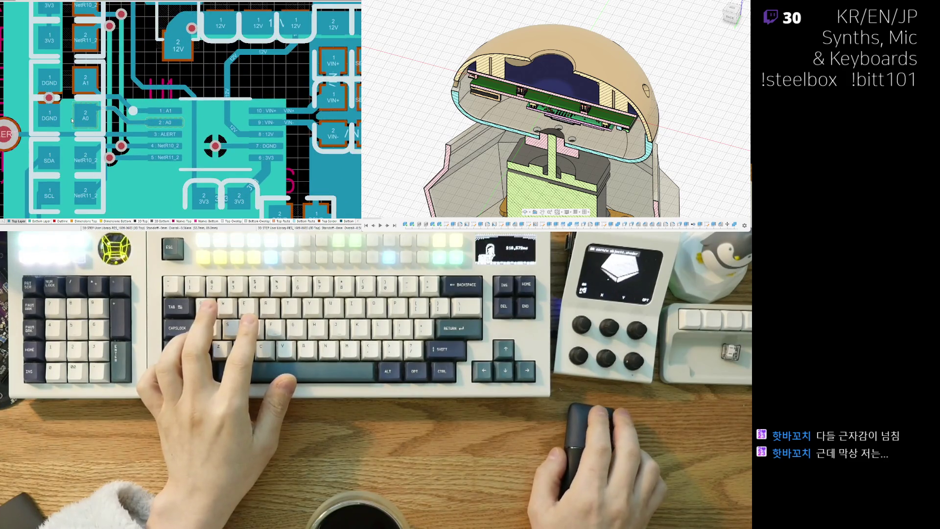
{"action": "scroll", "coordinate": [77, 150], "scroll_direction": "up", "scroll_amount": 1, "text": "ctrl"}
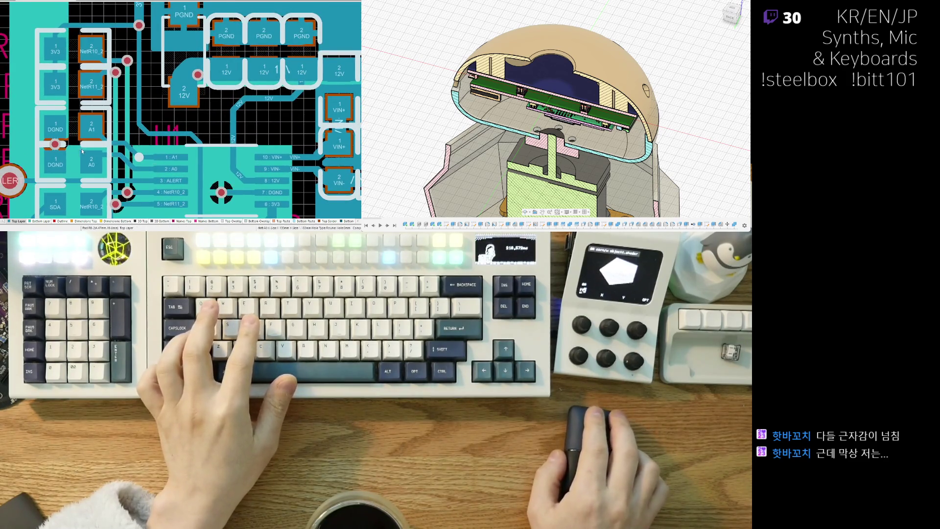
{"action": "right_click_drag", "start_coordinate": [86, 132], "coordinate": [78, 66]}
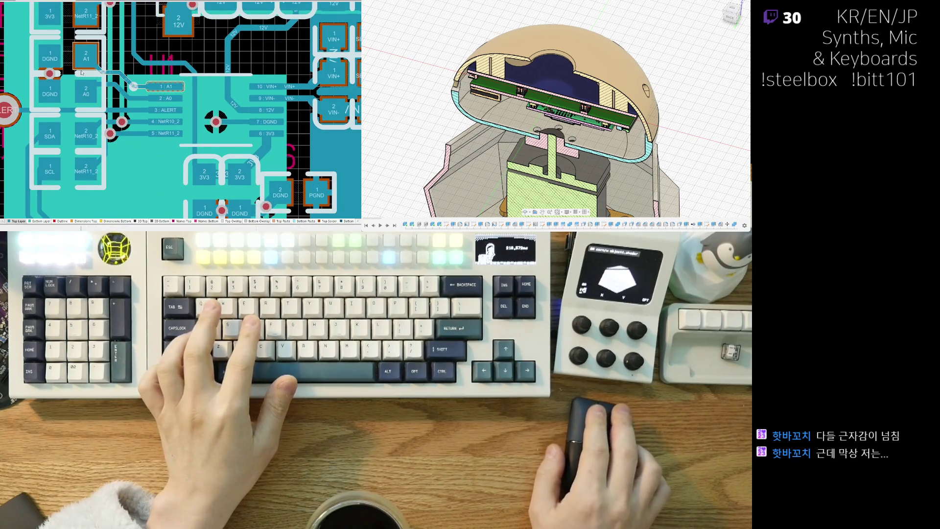
{"action": "scroll", "coordinate": [81, 73], "scroll_direction": "down", "scroll_amount": 1, "text": "ctrl"}
{"action": "right_click_drag", "start_coordinate": [81, 73], "coordinate": [83, 63]}
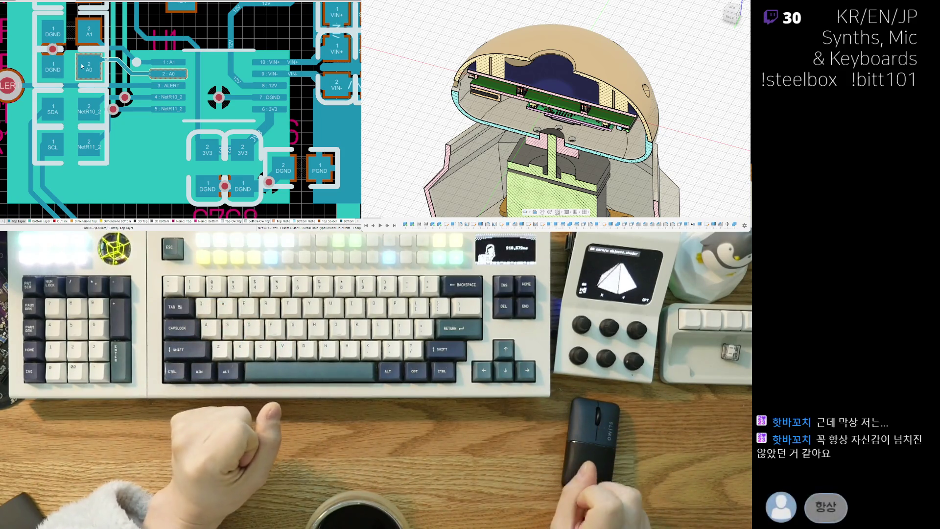
{"action": "right_click_drag", "start_coordinate": [3, 88], "coordinate": [61, 110]}
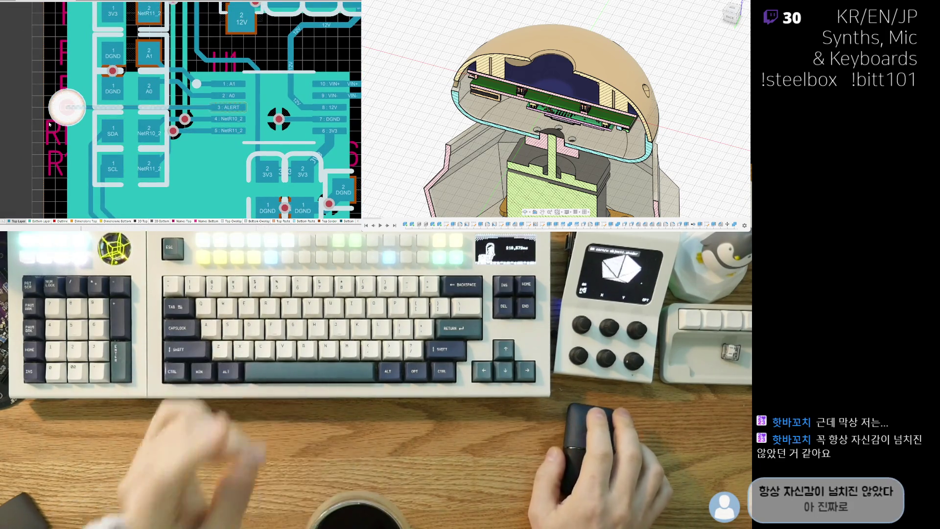
Delete the short horizontal track running into U1's ALERT pin area.
{"action": "left_click", "coordinate": [71, 107]}
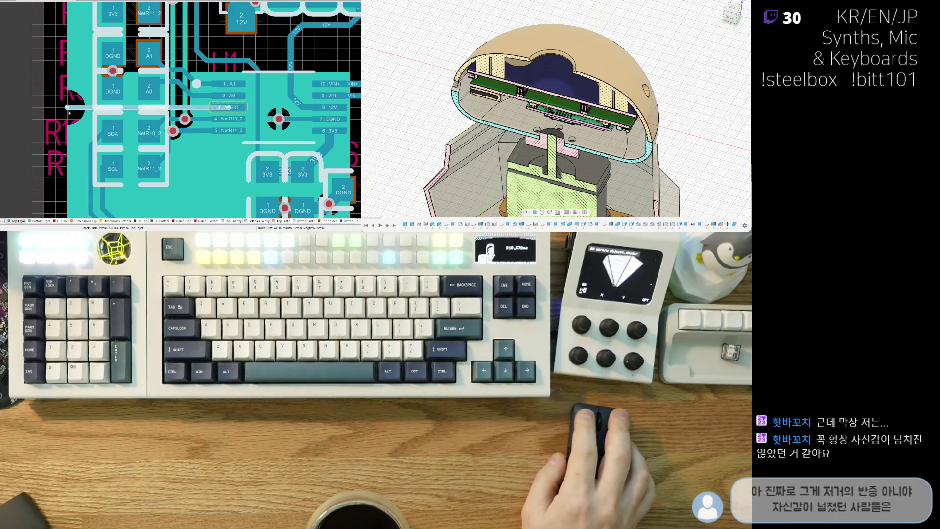
{"action": "key", "text": "Delete"}
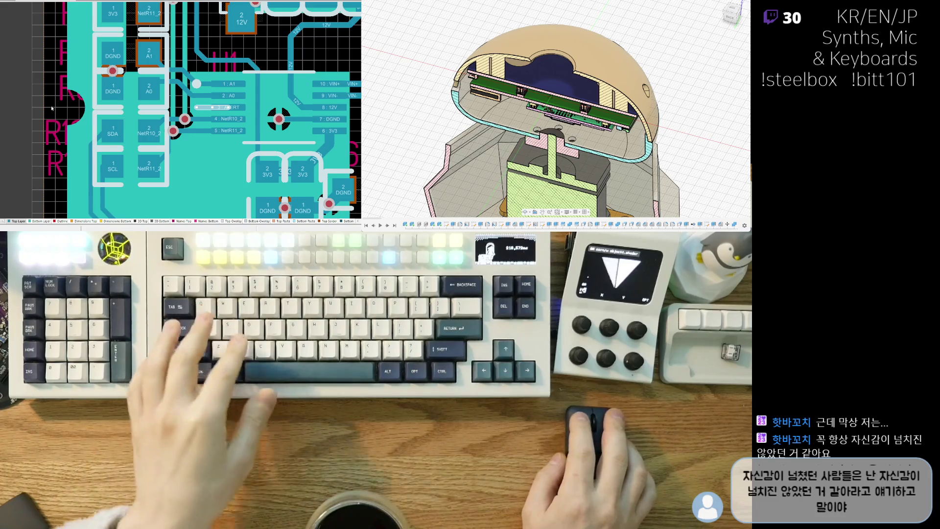
{"action": "scroll", "coordinate": [57, 101], "scroll_direction": "down", "scroll_amount": 3, "text": "ctrl"}
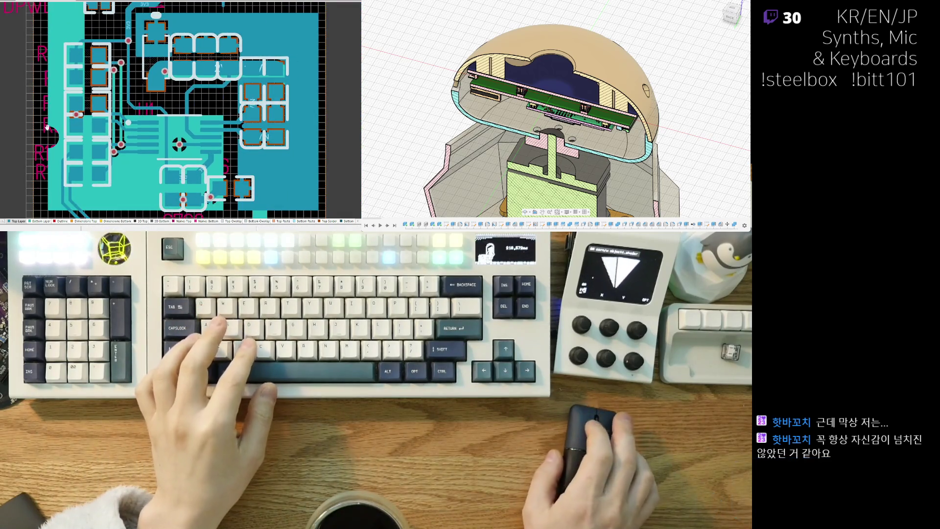
{"action": "scroll", "coordinate": [35, 117], "scroll_direction": "up", "scroll_amount": 2, "text": "ctrl"}
{"action": "scroll", "coordinate": [35, 112], "scroll_direction": "down", "scroll_amount": 2}
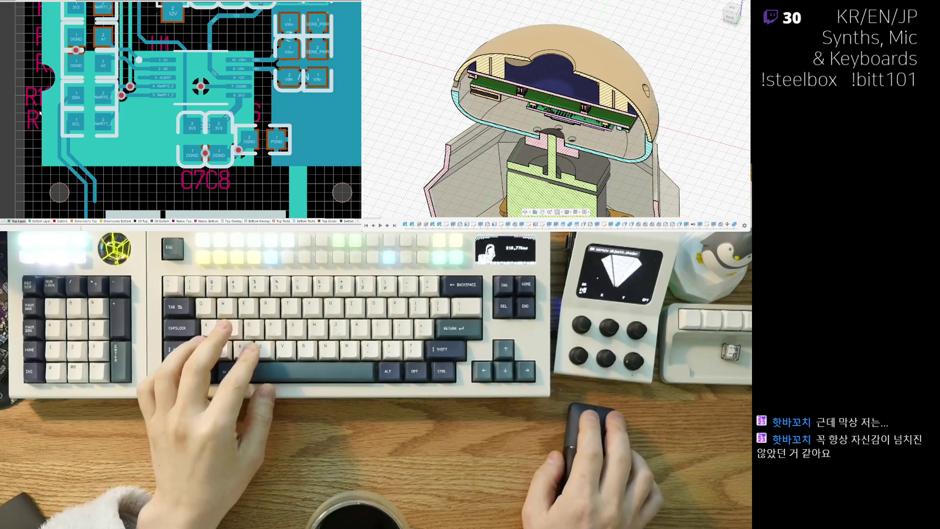
{"action": "scroll", "coordinate": [92, 162], "scroll_direction": "down", "scroll_amount": 1}
{"action": "scroll", "coordinate": [92, 162], "scroll_direction": "down", "scroll_amount": 1}
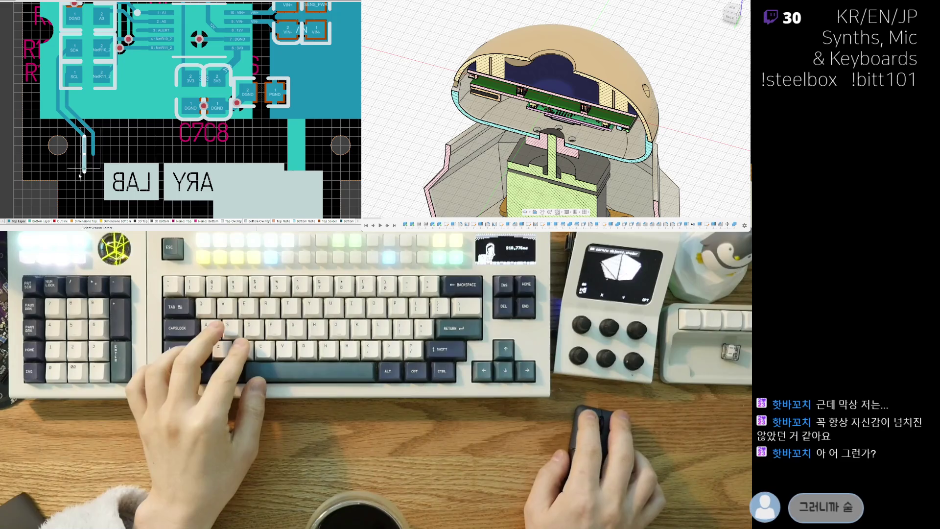
{"action": "scroll", "coordinate": [77, 106], "scroll_direction": "up", "scroll_amount": 1, "text": "ctrl"}
{"action": "scroll", "coordinate": [77, 107], "scroll_direction": "up", "scroll_amount": 1, "text": "ctrl"}
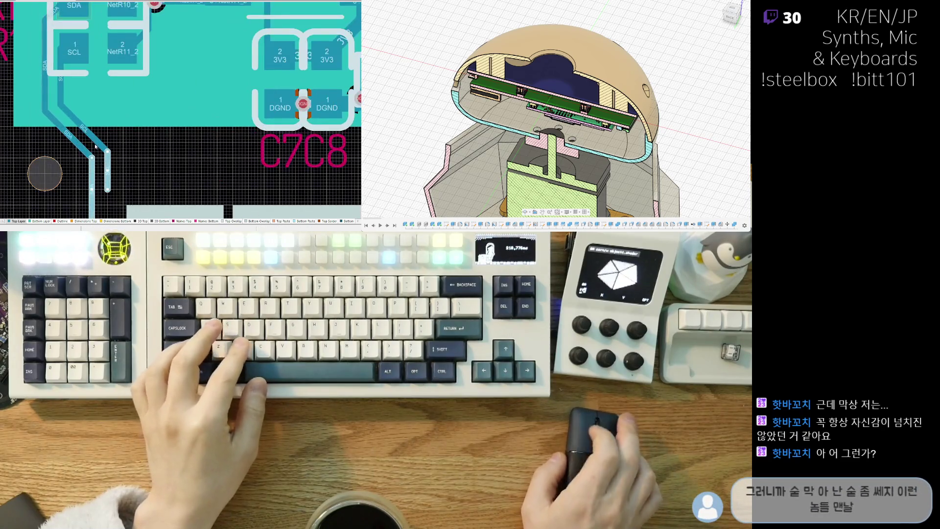
Rotate the NetR11_2 and NetR10_2 resistors and drop them in a row beneath U1.
{"action": "right_click_drag", "start_coordinate": [25, 131], "coordinate": [39, 178]}
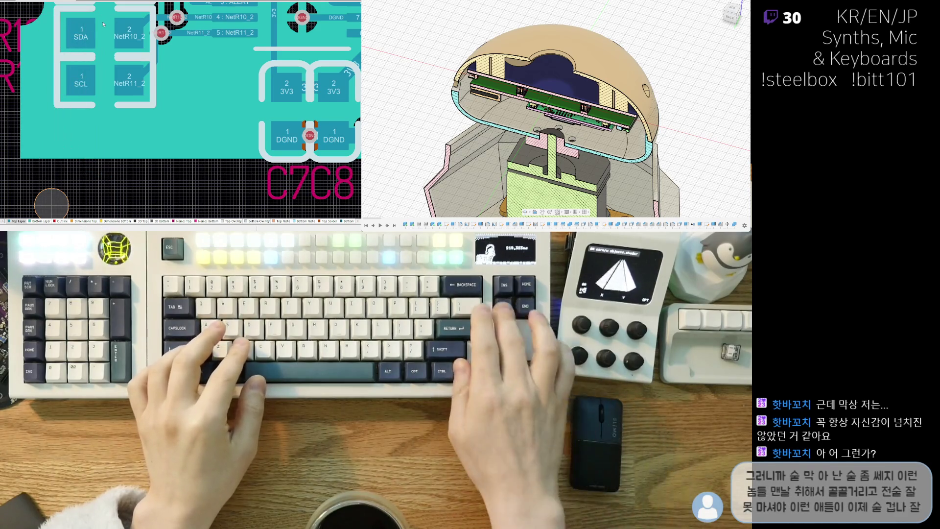
{"action": "scroll", "coordinate": [103, 23], "scroll_direction": "down", "scroll_amount": 2, "text": "ctrl"}
{"action": "scroll", "coordinate": [74, 159], "scroll_direction": "down", "scroll_amount": 1, "text": "ctrl"}
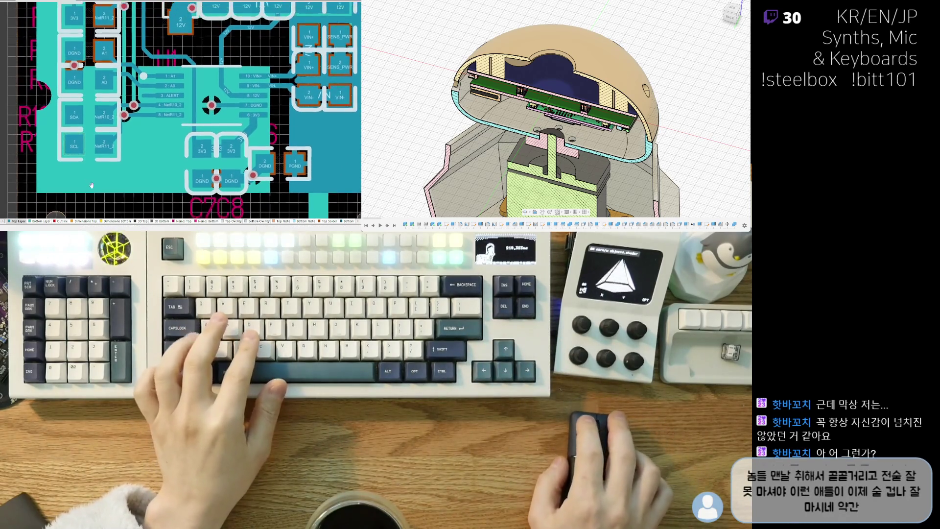
{"action": "scroll", "coordinate": [108, 149], "scroll_direction": "down", "scroll_amount": 1, "text": "ctrl"}
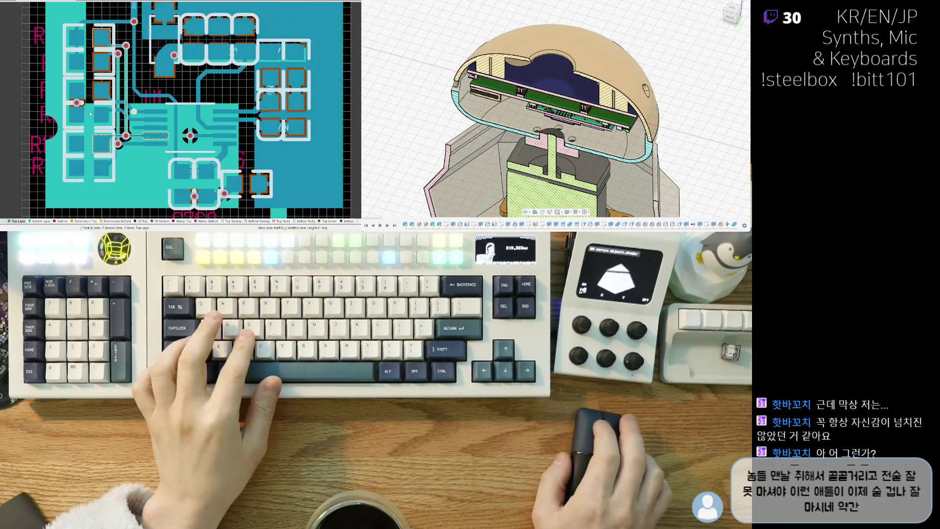
{"action": "scroll", "coordinate": [90, 114], "scroll_direction": "up", "scroll_amount": 1, "text": "ctrl"}
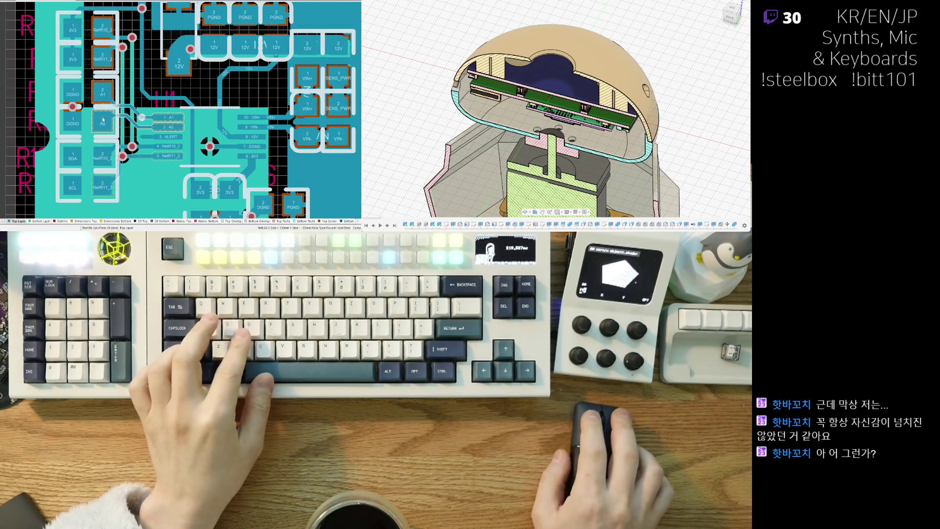
{"action": "right_click_drag", "start_coordinate": [102, 121], "coordinate": [96, 43]}
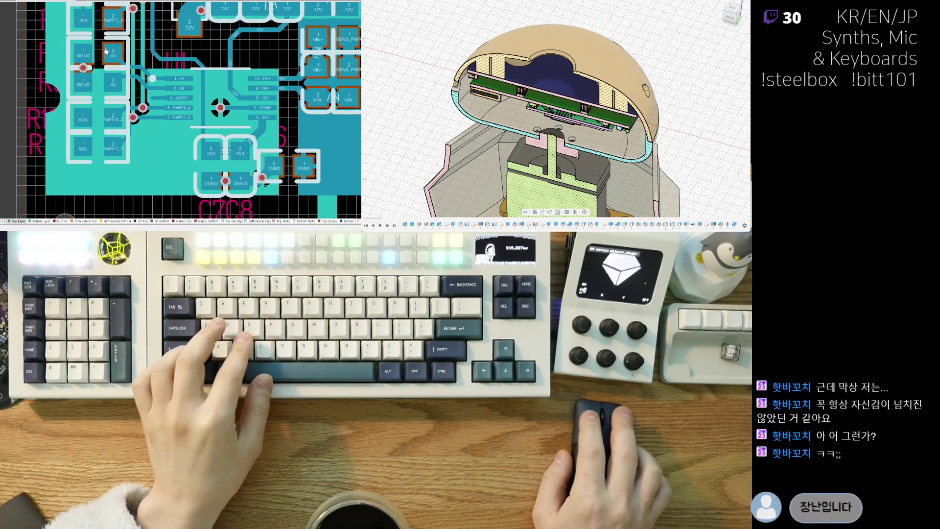
{"action": "scroll", "coordinate": [107, 51], "scroll_direction": "down", "scroll_amount": 2, "text": "ctrl"}
{"action": "scroll", "coordinate": [107, 60], "scroll_direction": "up", "scroll_amount": 2, "text": "ctrl"}
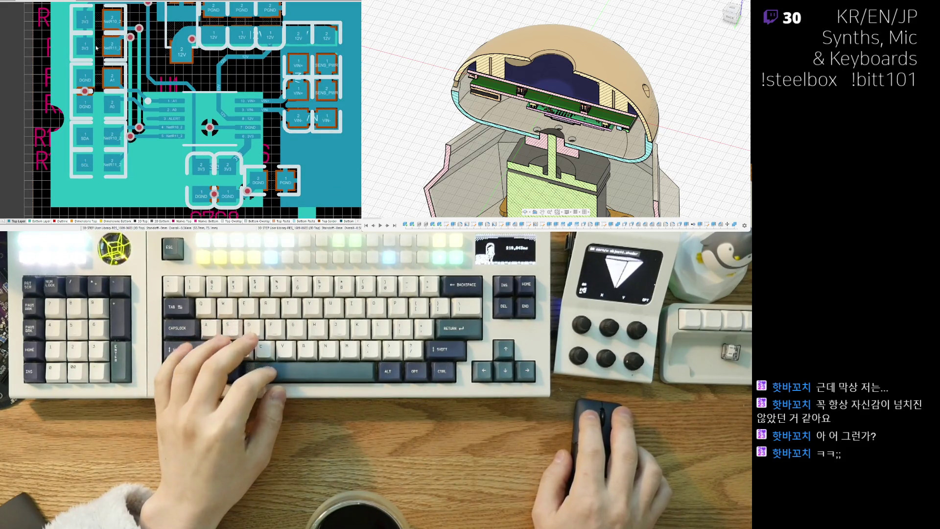
{"action": "mouse_move", "coordinate": [97, 48]}
{"action": "left_mouse_down"}
{"action": "mouse_move", "coordinate": [180, 153]}
{"action": "mouse_move", "coordinate": [172, 141]}
{"action": "left_mouse_up"}
{"action": "key", "text": "space"}
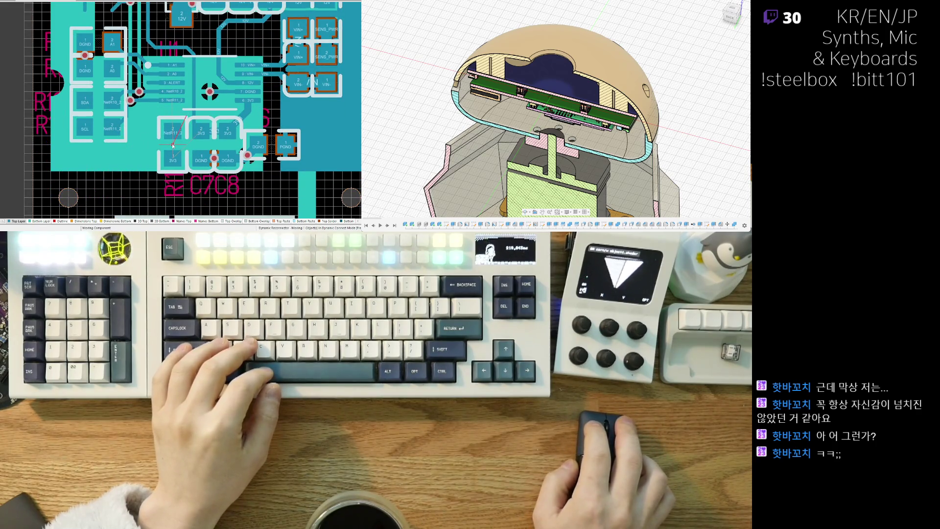
{"action": "scroll", "coordinate": [172, 145], "scroll_direction": "up", "scroll_amount": 2, "text": "ctrl"}
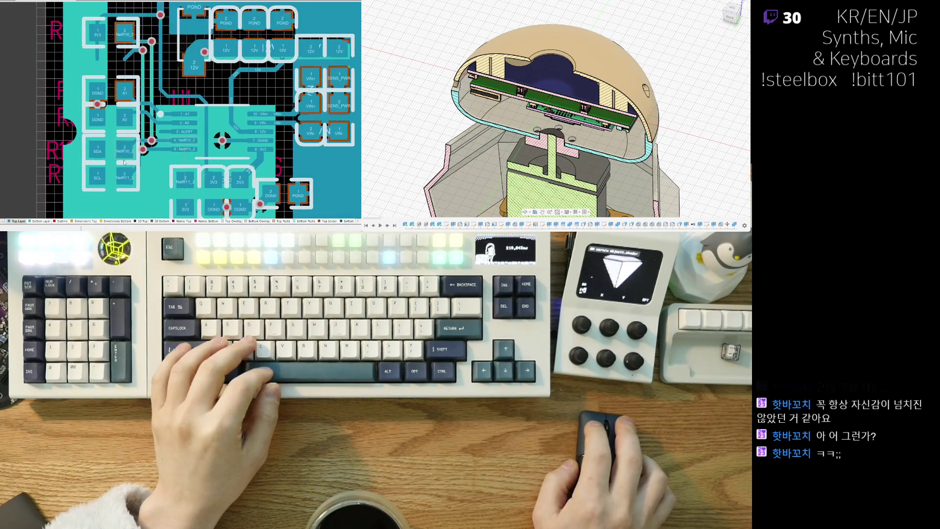
{"action": "left_click_drag", "start_coordinate": [158, 170], "coordinate": [156, 189]}
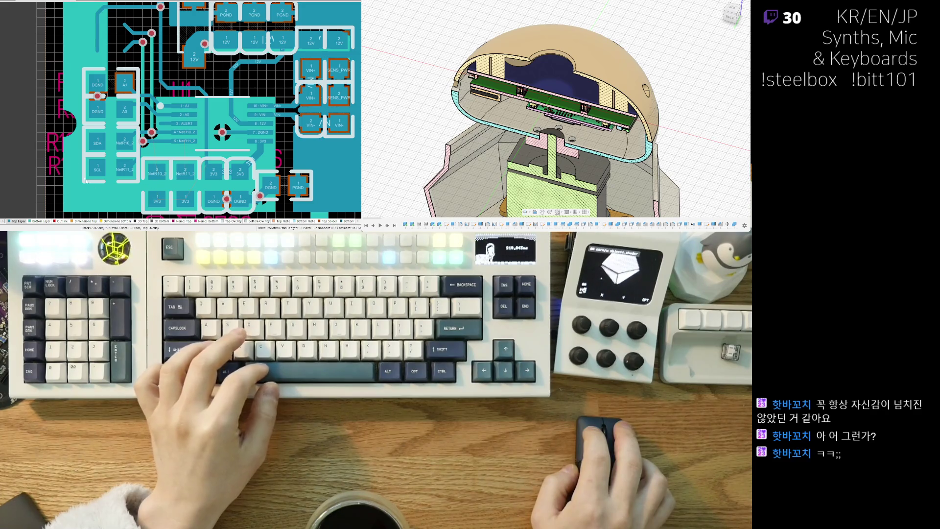
{"action": "scroll", "coordinate": [86, 181], "scroll_direction": "up", "scroll_amount": 2}
{"action": "left_click", "coordinate": [136, 72]}
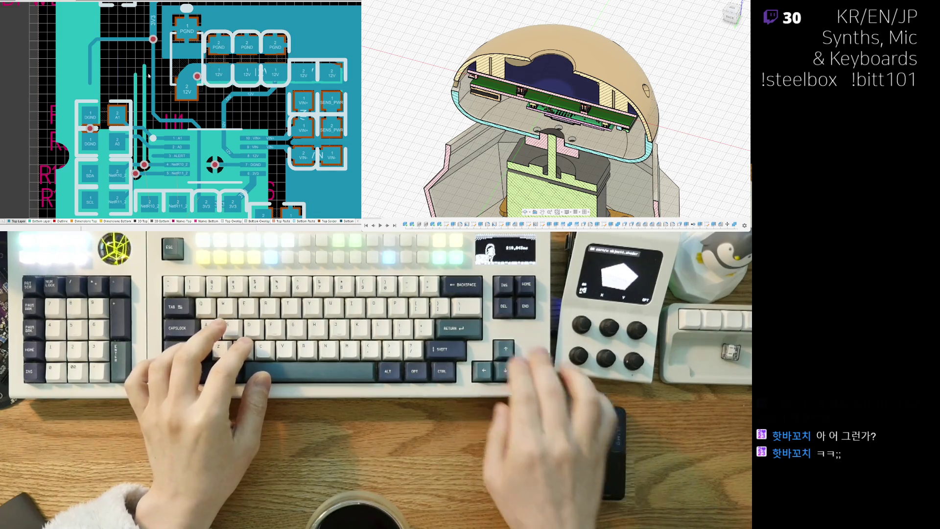
{"action": "scroll", "coordinate": [148, 75], "scroll_direction": "up", "scroll_amount": 3, "text": "ctrl"}
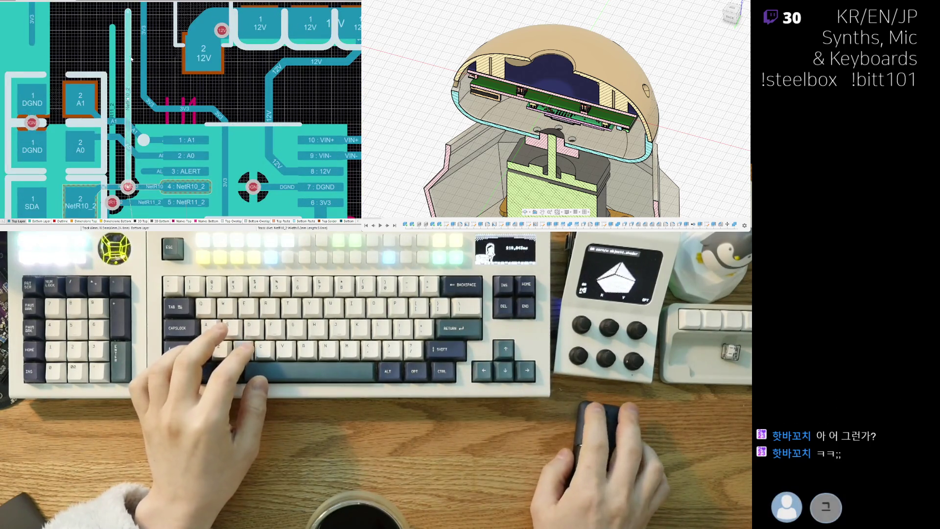
{"action": "scroll", "coordinate": [129, 64], "scroll_direction": "down", "scroll_amount": 3}
{"action": "scroll", "coordinate": [107, 31], "scroll_direction": "up", "scroll_amount": 1}
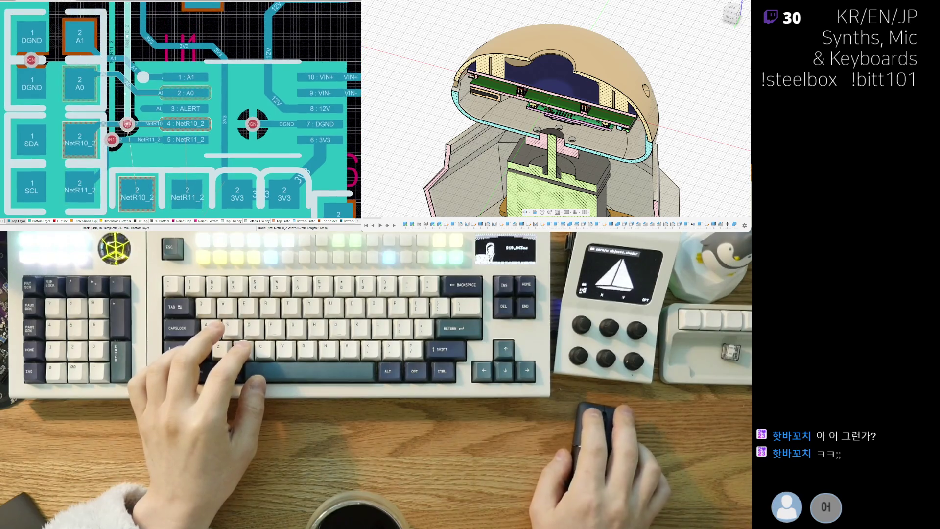
{"action": "scroll", "coordinate": [107, 30], "scroll_direction": "up", "scroll_amount": 1}
{"action": "scroll", "coordinate": [107, 30], "scroll_direction": "up", "scroll_amount": 1}
{"action": "scroll", "coordinate": [107, 31], "scroll_direction": "up", "scroll_amount": 1}
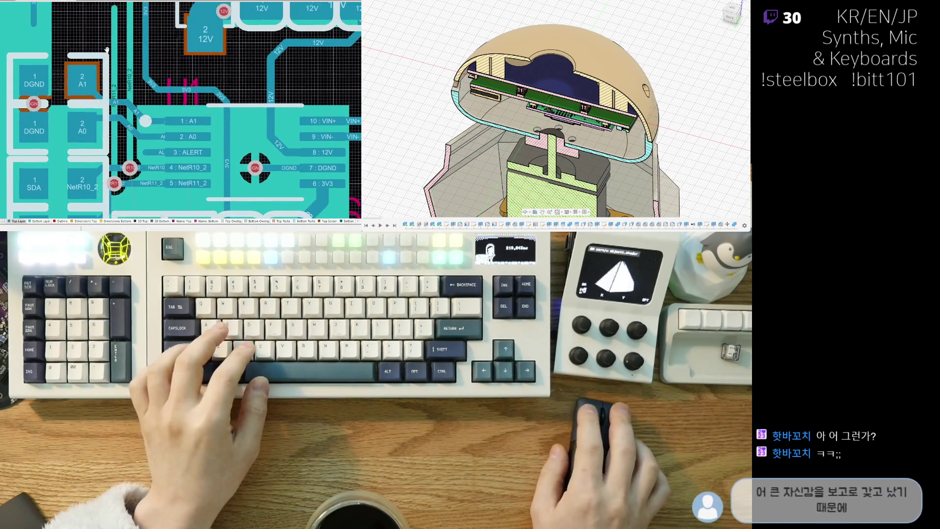
Select the NetR10_2 trace, then start a NetR11_2 track from the R11 via toward U1 pin 5.
{"action": "left_click", "coordinate": [123, 13]}
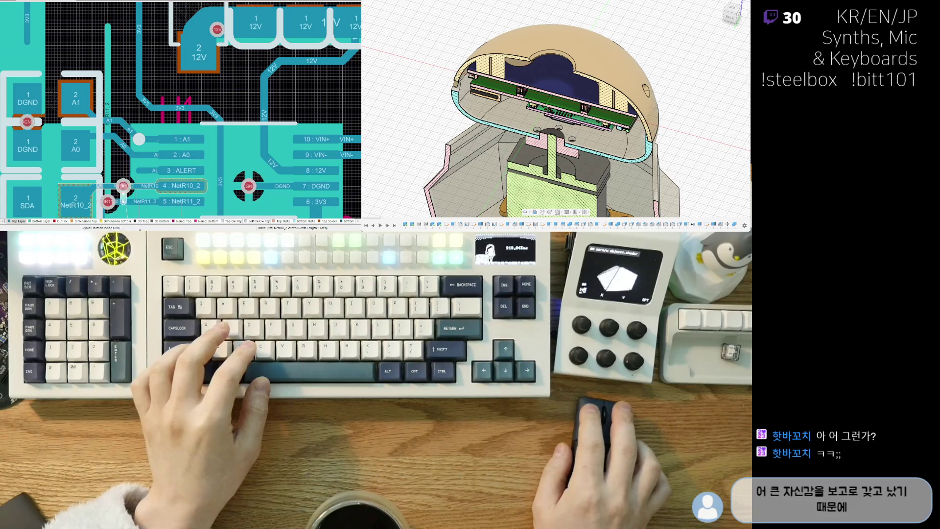
{"action": "scroll", "coordinate": [138, 128], "scroll_direction": "down", "scroll_amount": 4}
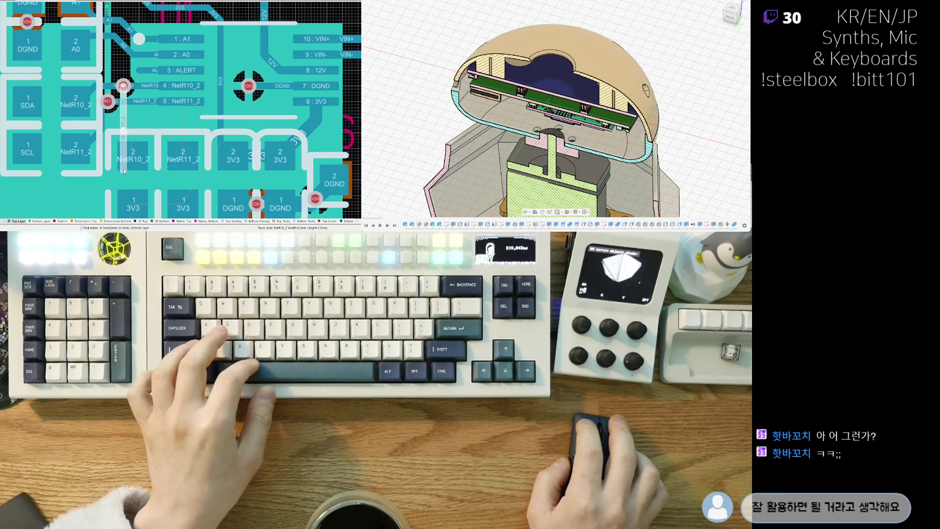
{"action": "left_click", "coordinate": [123, 171]}
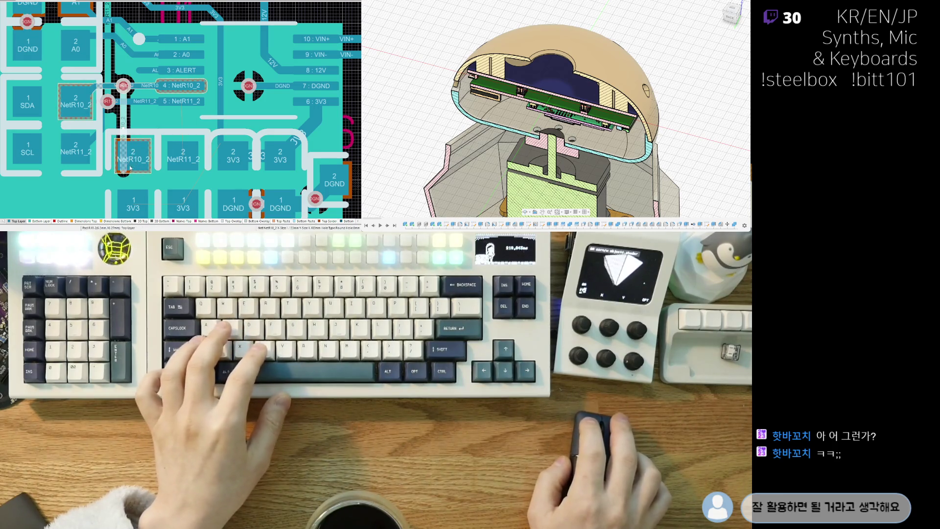
{"action": "scroll", "coordinate": [123, 171], "scroll_direction": "up", "scroll_amount": 1, "text": "ctrl"}
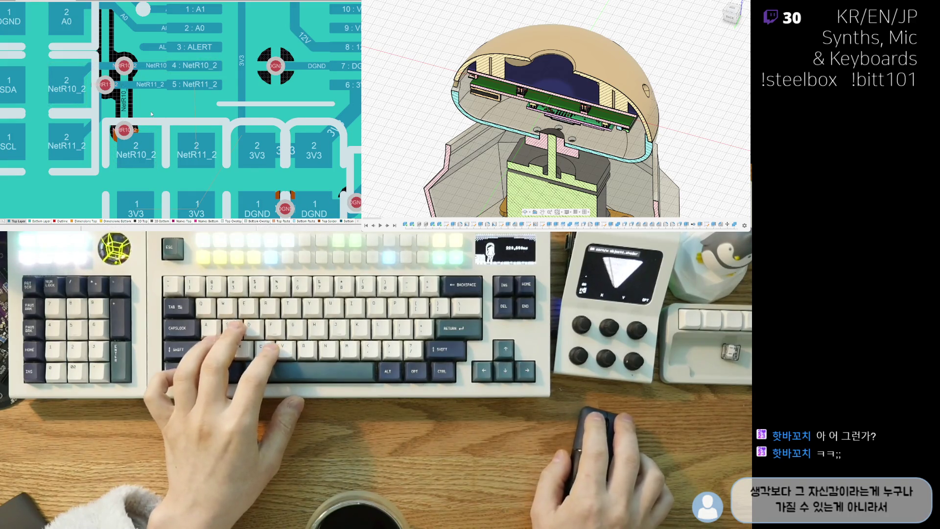
{"action": "scroll", "coordinate": [151, 114], "scroll_direction": "down", "scroll_amount": 2}
{"action": "scroll", "coordinate": [103, 92], "scroll_direction": "down", "scroll_amount": 2}
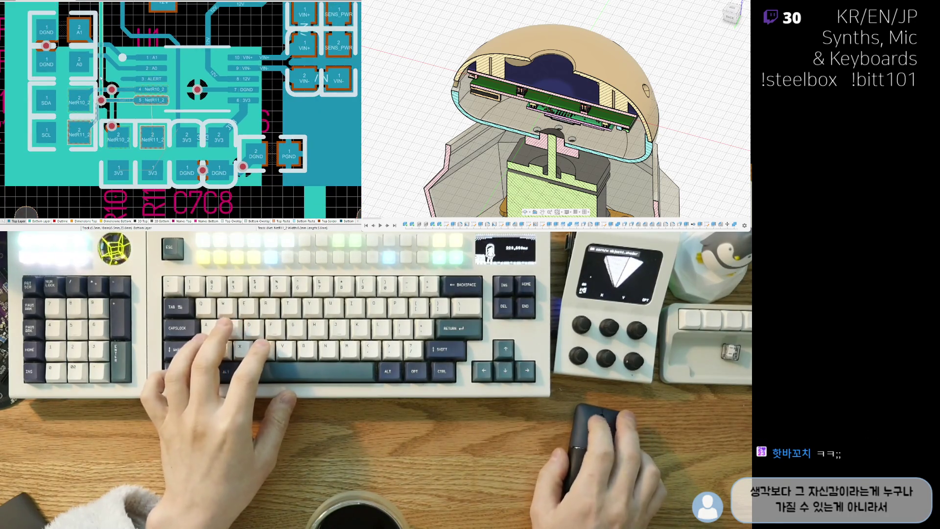
{"action": "scroll", "coordinate": [101, 78], "scroll_direction": "up", "scroll_amount": 3}
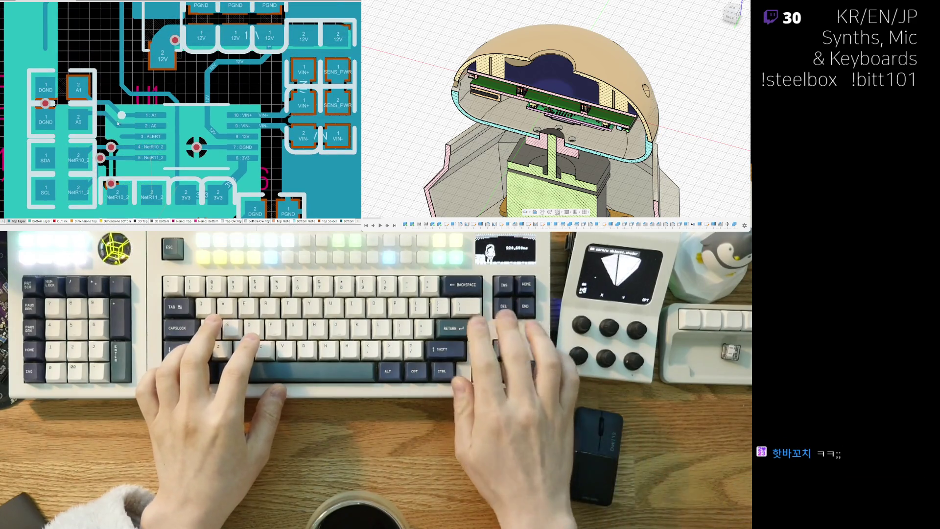
{"action": "scroll", "coordinate": [118, 124], "scroll_direction": "up", "scroll_amount": 2}
{"action": "scroll", "coordinate": [118, 124], "scroll_direction": "up", "scroll_amount": 2}
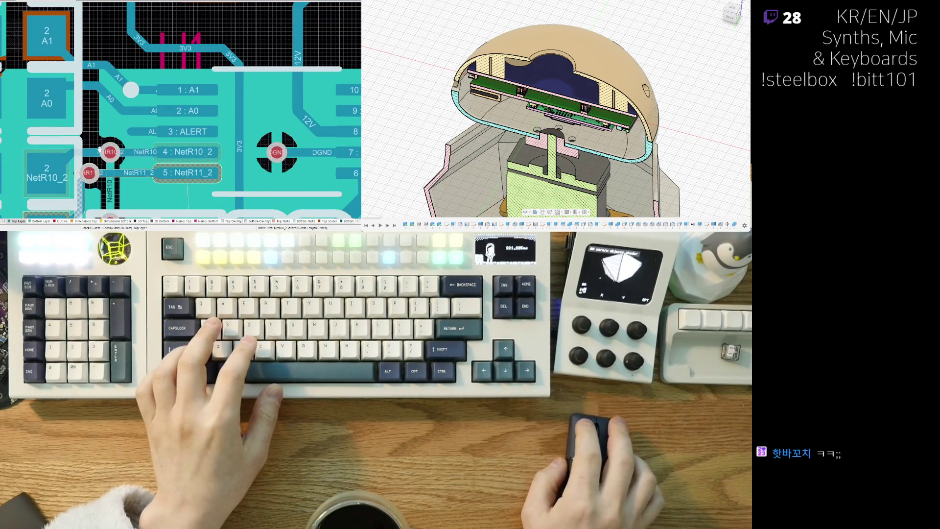
{"action": "right_click_drag", "start_coordinate": [100, 149], "coordinate": [105, 115]}
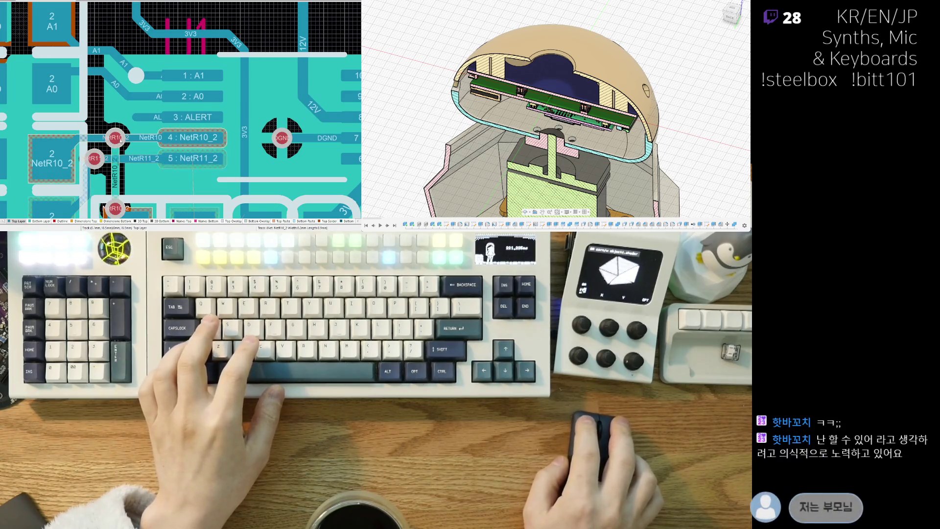
{"action": "right_click_drag", "start_coordinate": [85, 183], "coordinate": [93, 167]}
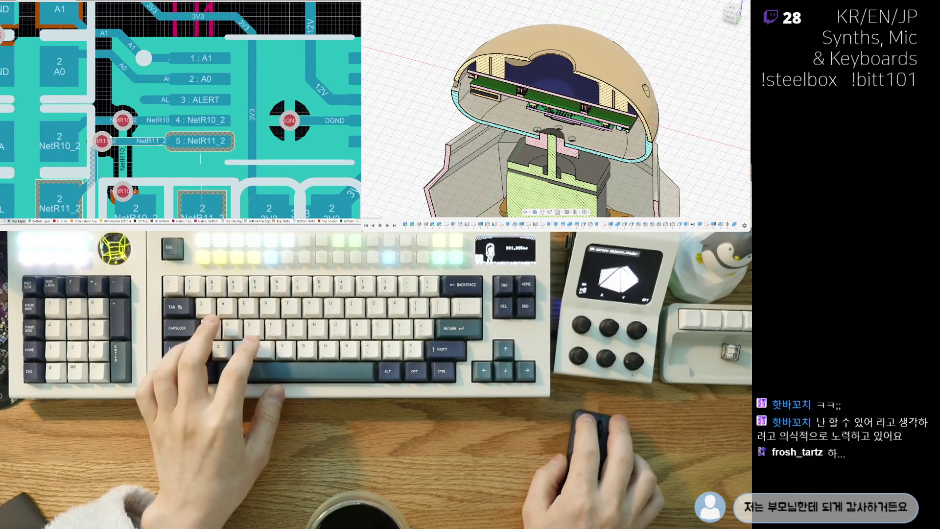
{"action": "left_click", "coordinate": [101, 141]}
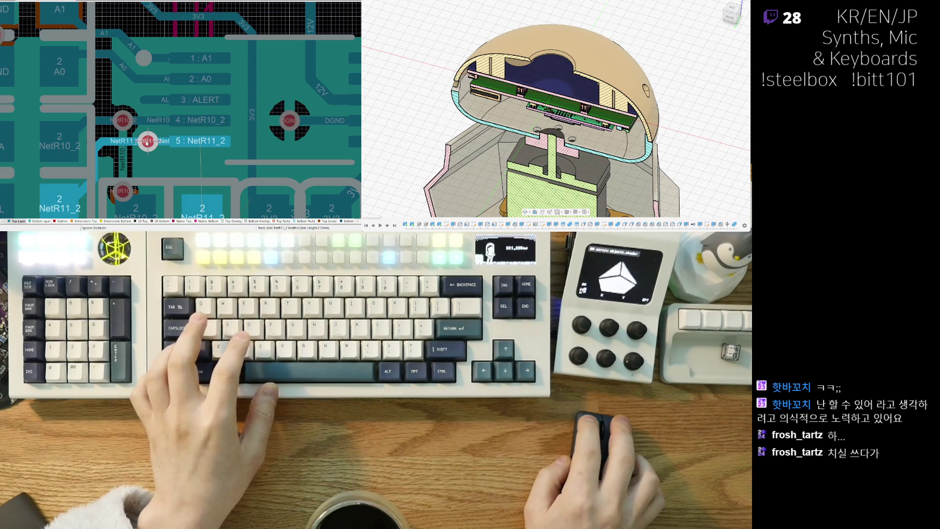
{"action": "left_click", "coordinate": [145, 142]}
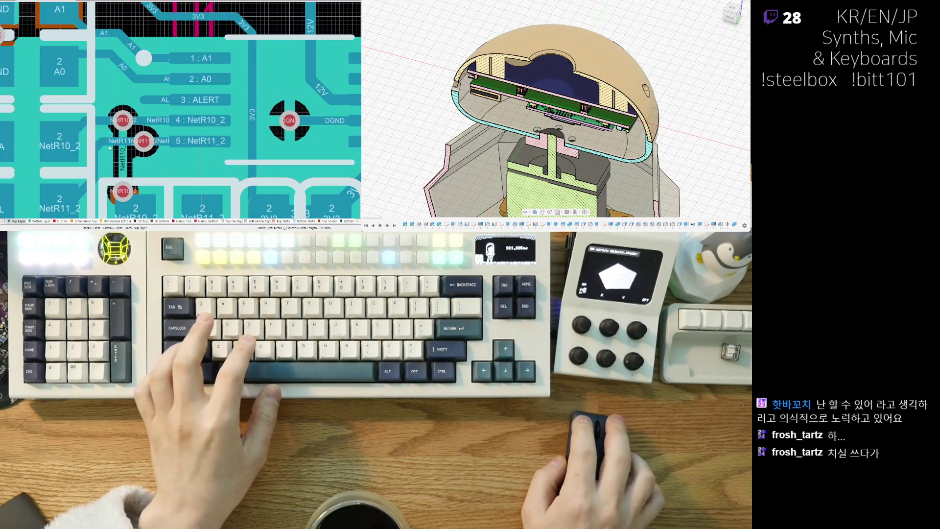
{"action": "scroll", "coordinate": [103, 127], "scroll_direction": "down", "scroll_amount": 1}
Commit the NetR11_2 track at pin 5, then route NetR10_2 from its pad and stop it.
{"action": "left_click", "coordinate": [95, 130]}
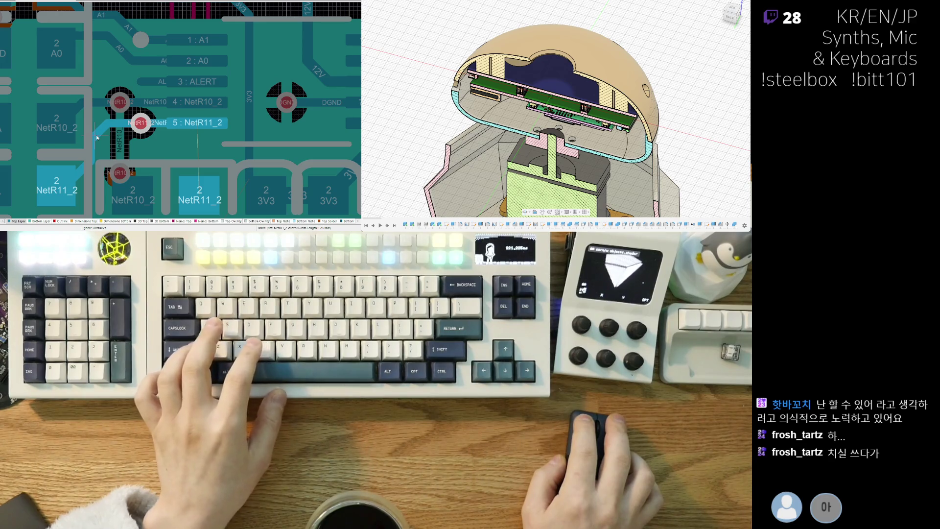
{"action": "left_click", "coordinate": [96, 135]}
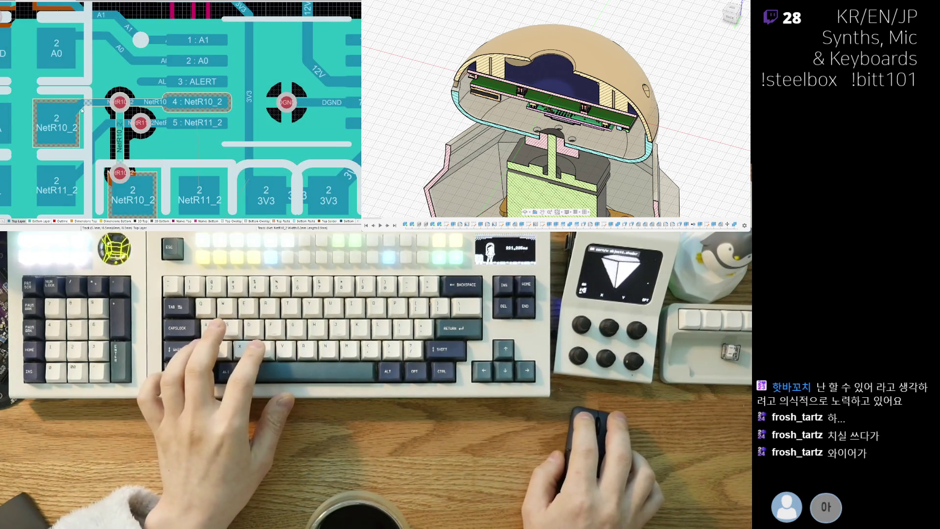
{"action": "left_click", "coordinate": [88, 112]}
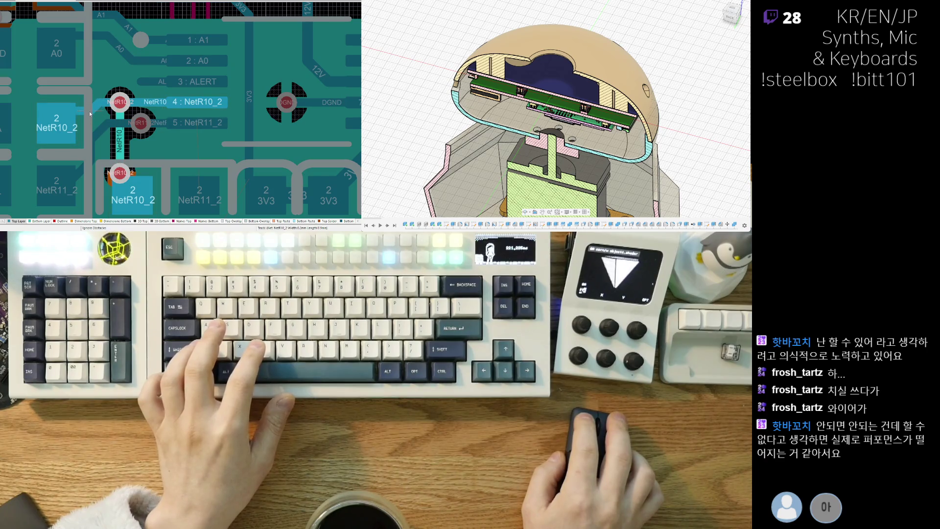
{"action": "left_click", "coordinate": [79, 123]}
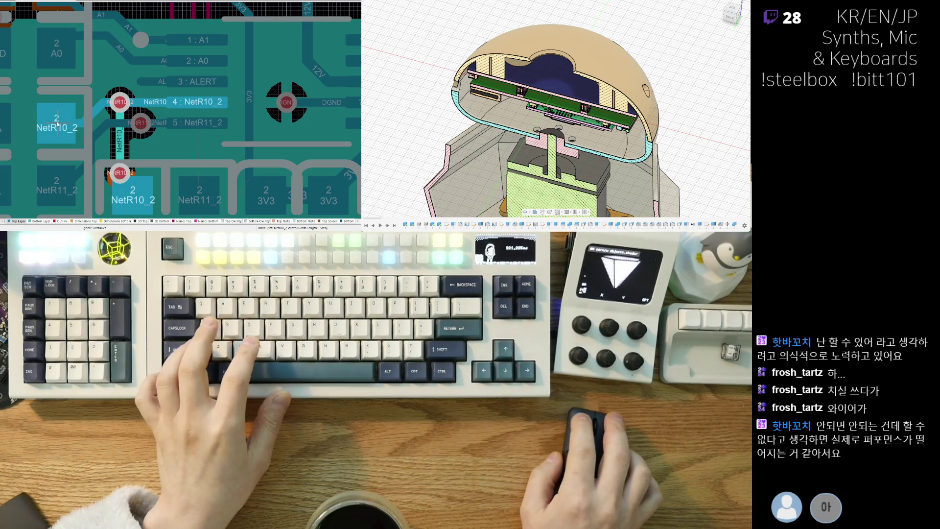
{"action": "left_click", "coordinate": [58, 125]}
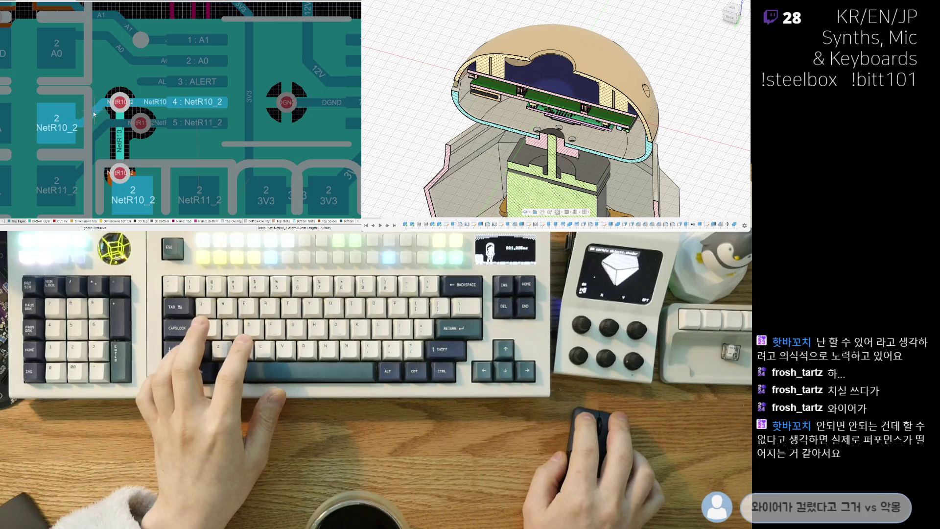
{"action": "key", "text": "Escape"}
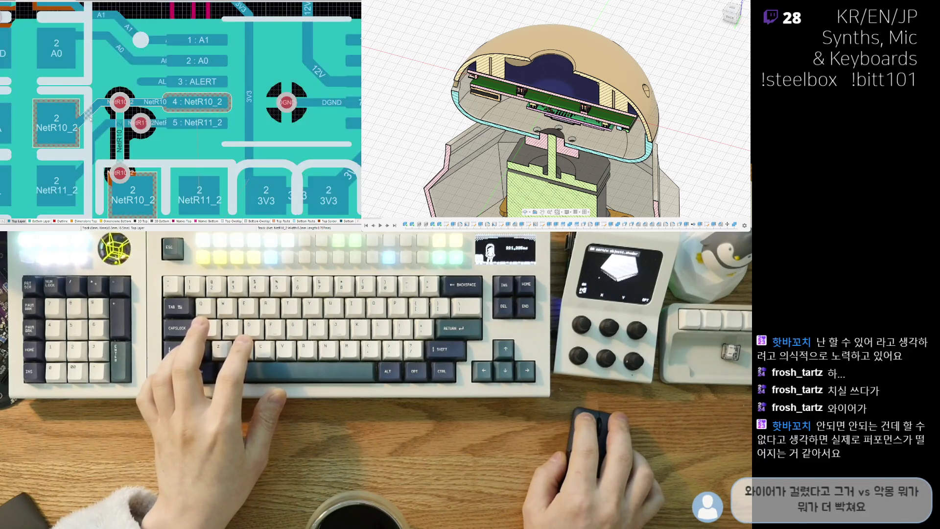
{"action": "left_click", "coordinate": [61, 130]}
{"action": "scroll", "coordinate": [61, 130], "scroll_direction": "down", "scroll_amount": 2}
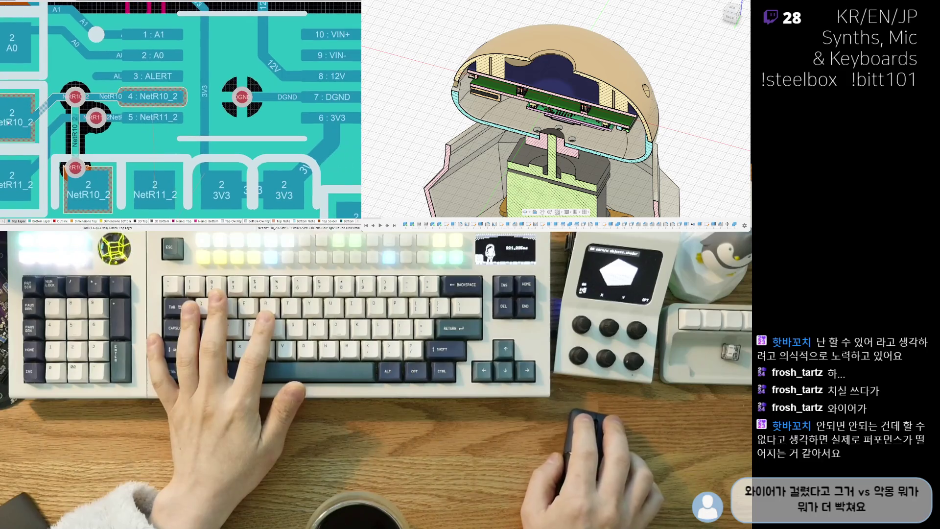
Begin another NetR11_2 route from the pad with Ctrl+W and cancel it.
{"action": "key", "text": "ctrl+w"}
{"action": "left_click", "coordinate": [90, 110]}
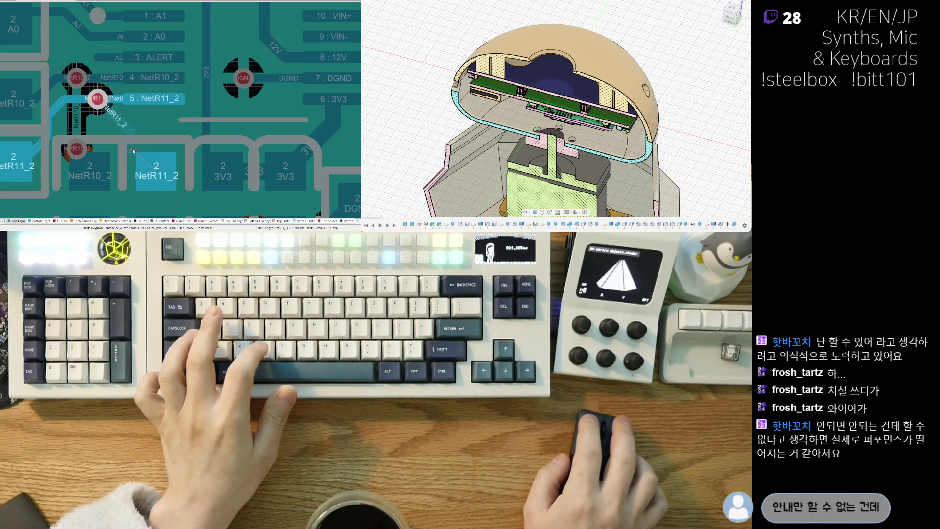
{"action": "key", "text": "Escape"}
{"action": "right_click_drag", "start_coordinate": [132, 150], "coordinate": [129, 155]}
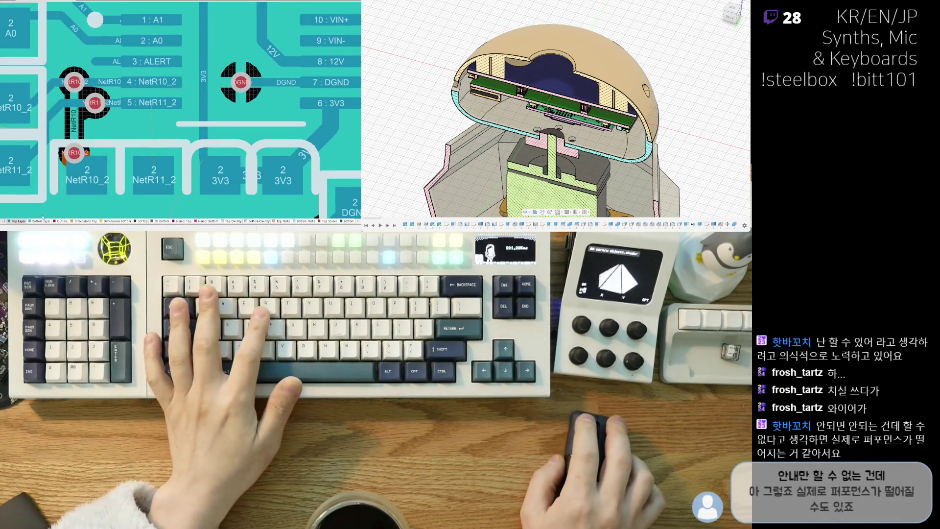
Route a diagonal NetR11_2 track from the R11 via down to the lower via, then show the board in 3D.
{"action": "key", "text": "ctrl+w"}
{"action": "left_click", "coordinate": [93, 103]}
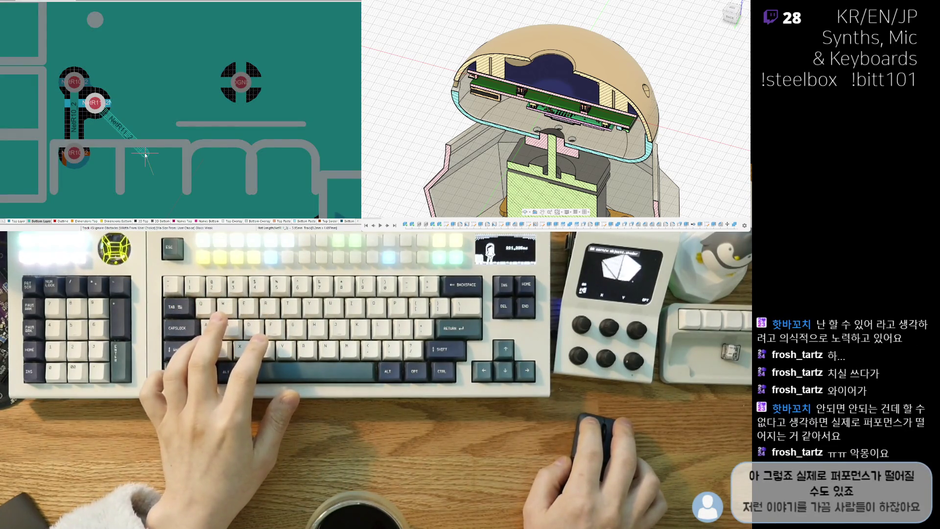
{"action": "left_click", "coordinate": [145, 155]}
{"action": "key", "text": "Escape"}
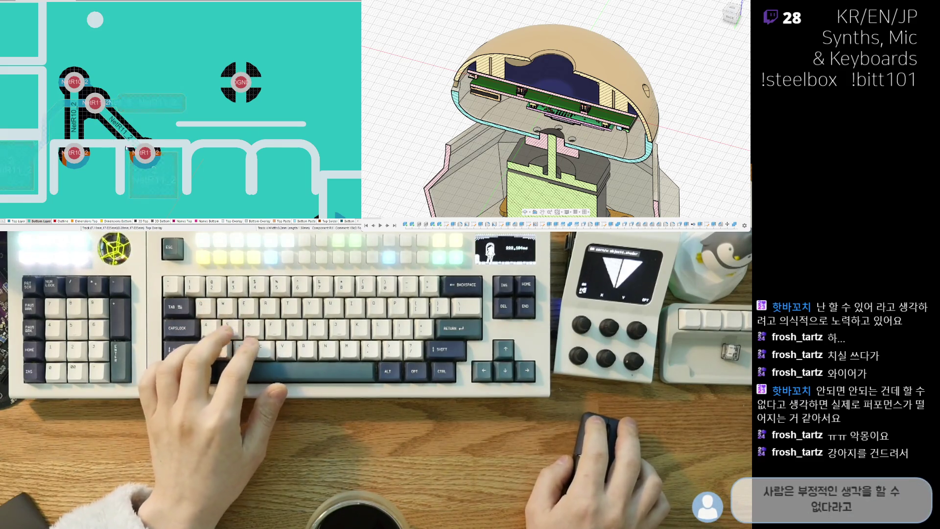
{"action": "key", "text": "3"}
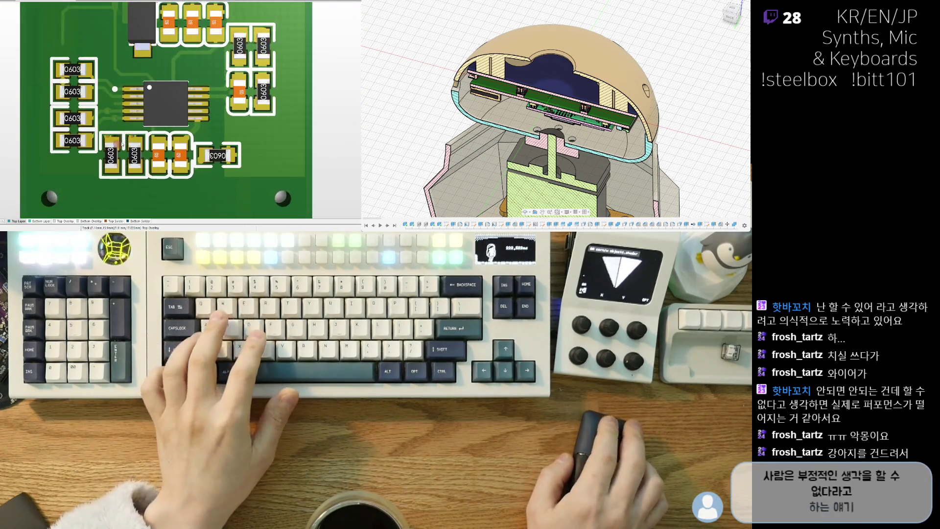
{"action": "scroll", "coordinate": [118, 145], "scroll_direction": "down", "scroll_amount": 5, "text": "ctrl"}
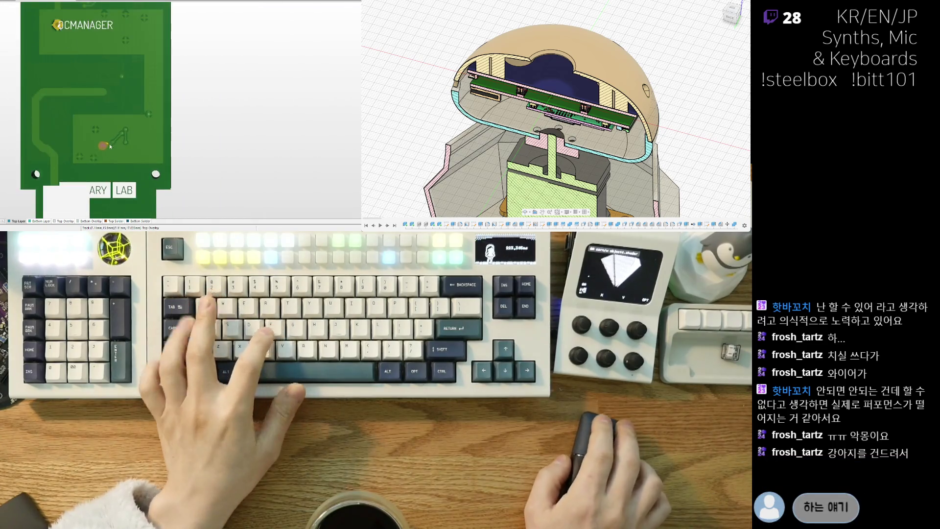
Flip the 3D board to its top side and return to the 2D layer view.
{"action": "key", "text": "ctrl+f"}
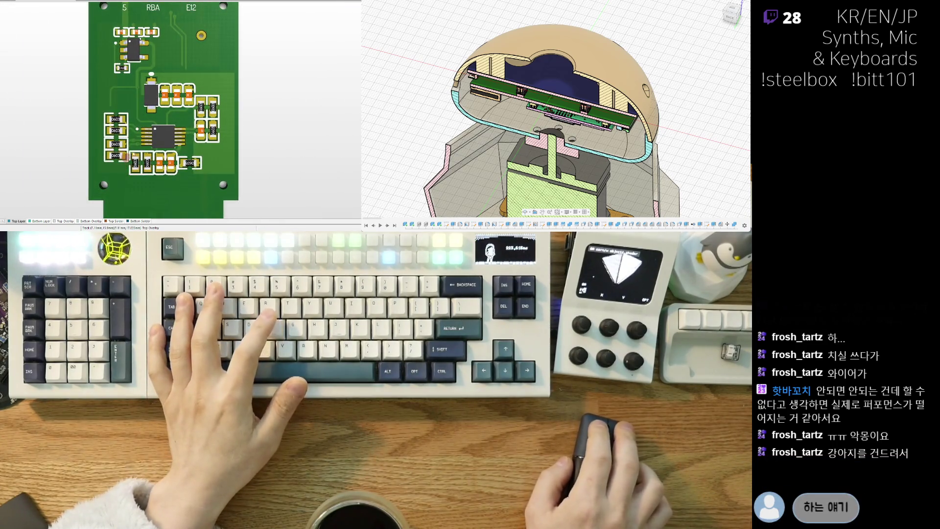
{"action": "key", "text": "2"}
{"action": "scroll", "coordinate": [181, 110], "scroll_direction": "up", "scroll_amount": 3, "text": "ctrl"}
{"action": "scroll", "coordinate": [181, 110], "scroll_direction": "up", "scroll_amount": 2, "text": "ctrl"}
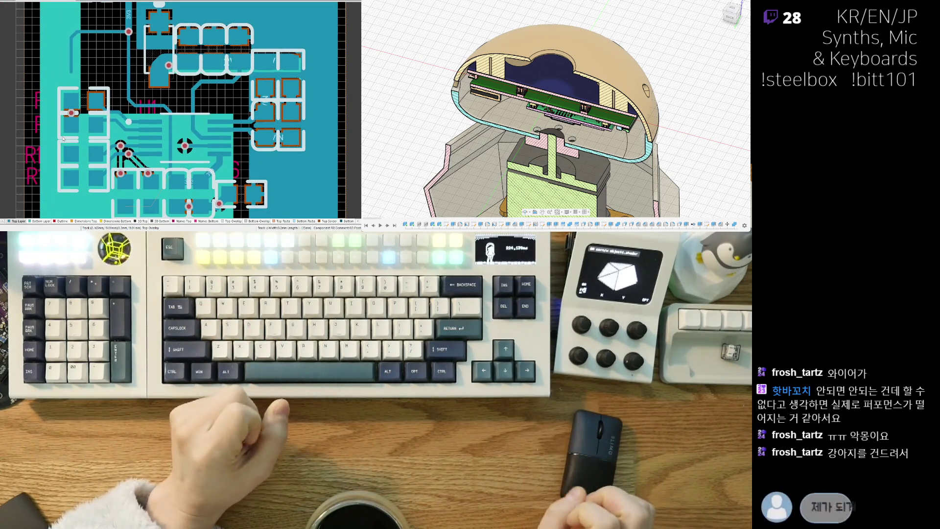
{"action": "scroll", "coordinate": [131, 133], "scroll_direction": "up", "scroll_amount": 3, "text": "ctrl"}
{"action": "scroll", "coordinate": [131, 133], "scroll_direction": "up", "scroll_amount": 2, "text": "ctrl"}
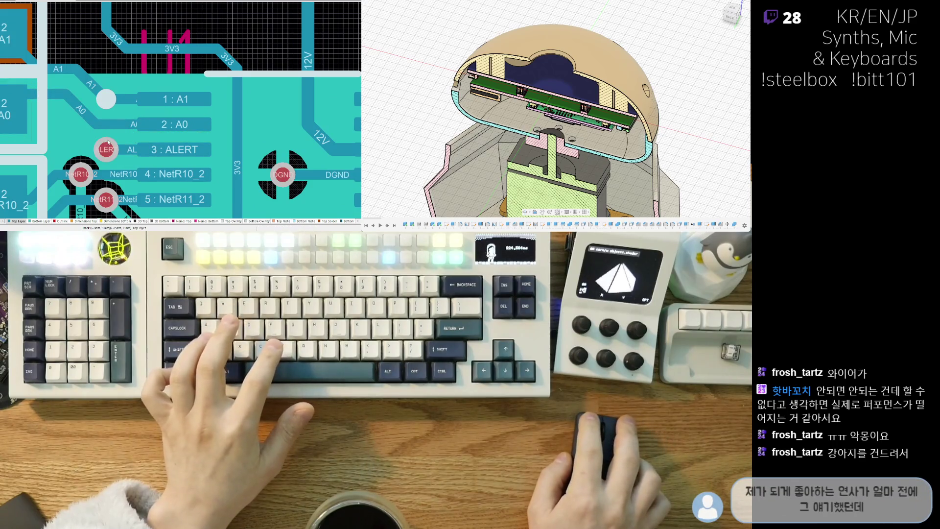
{"action": "scroll", "coordinate": [108, 142], "scroll_direction": "down", "scroll_amount": 3, "text": "ctrl"}
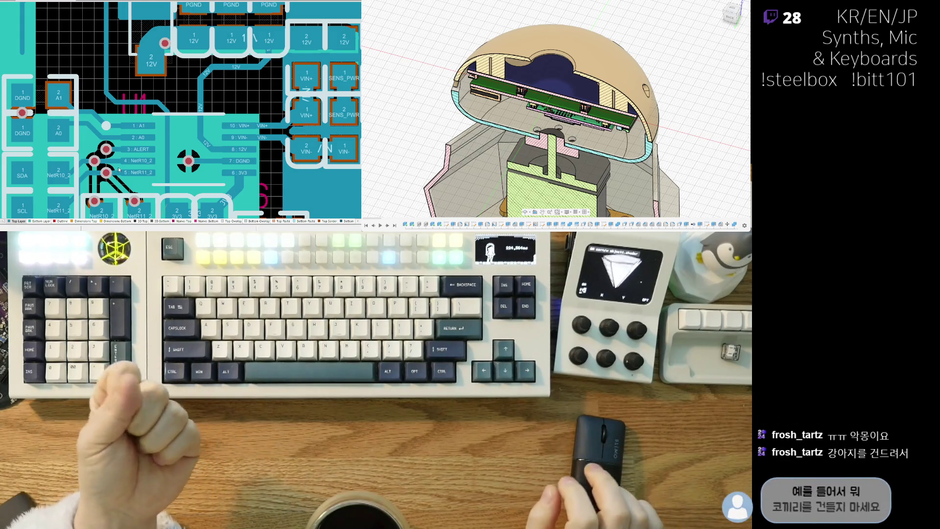
{"action": "left_click", "coordinate": [98, 176]}
{"action": "scroll", "coordinate": [98, 178], "scroll_direction": "up", "scroll_amount": 1, "text": "ctrl"}
{"action": "scroll", "coordinate": [102, 163], "scroll_direction": "up", "scroll_amount": 1, "text": "ctrl"}
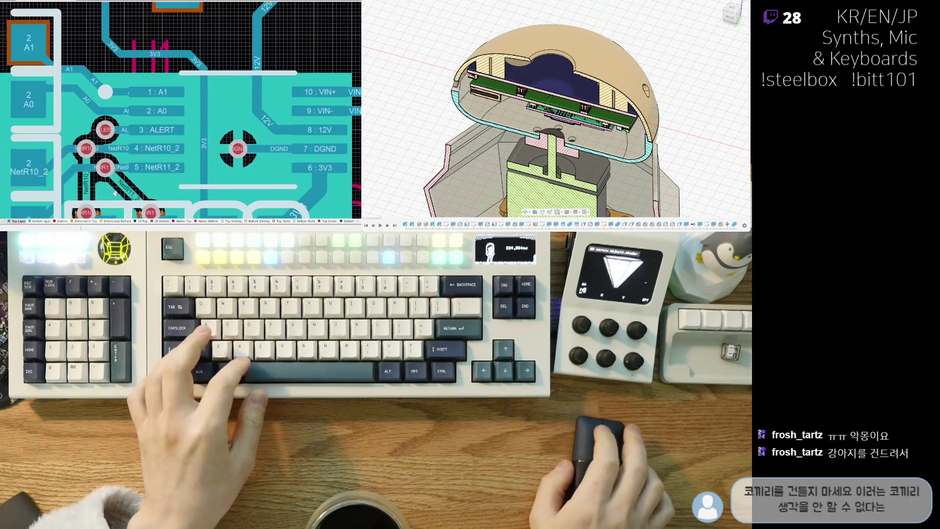
{"action": "scroll", "coordinate": [109, 147], "scroll_direction": "up", "scroll_amount": 1, "text": "ctrl"}
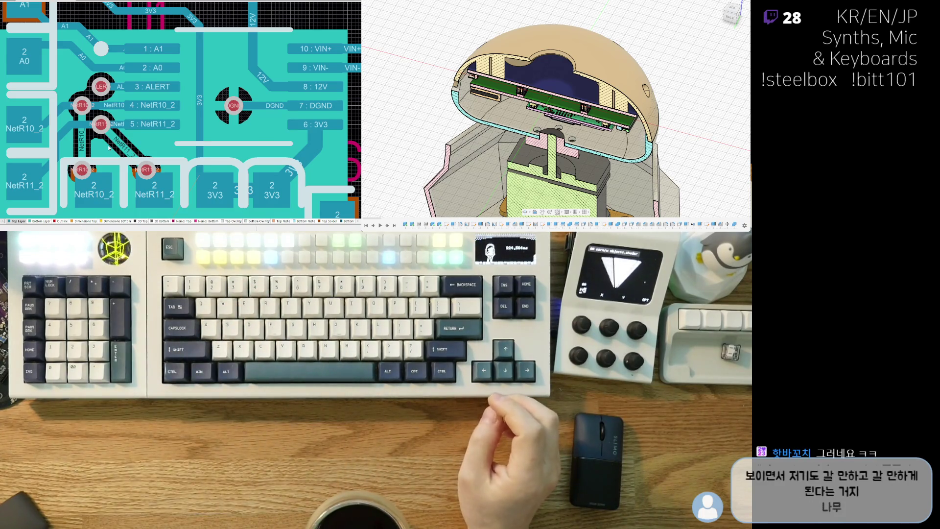
{"action": "left_click", "coordinate": [111, 143]}
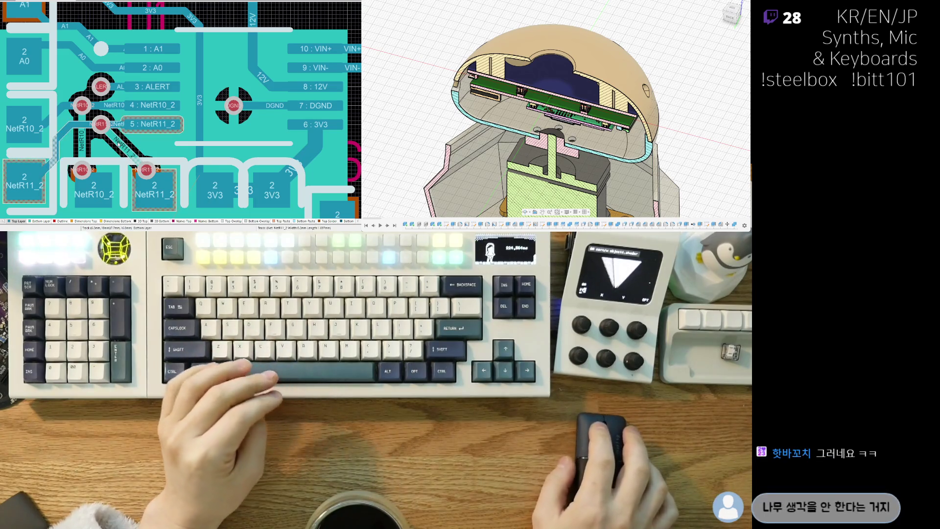